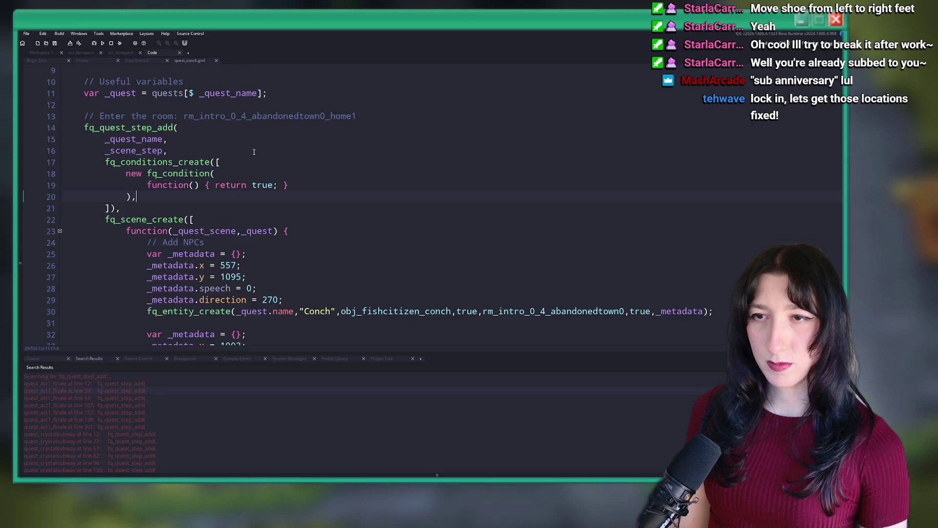
Step: Add an empty [] locations line after the first scene-step arguments in quest_conch
key(Return)
text([],)
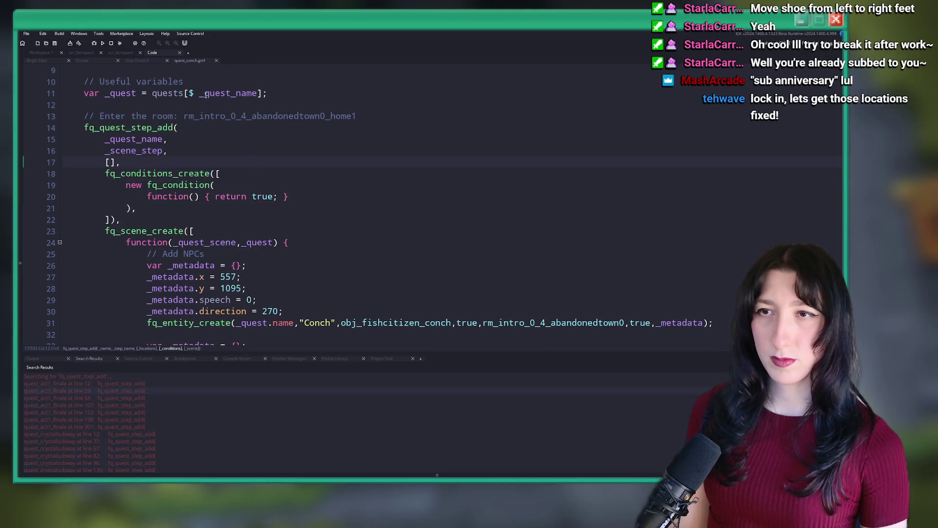
scroll(199, 206, down, 12)
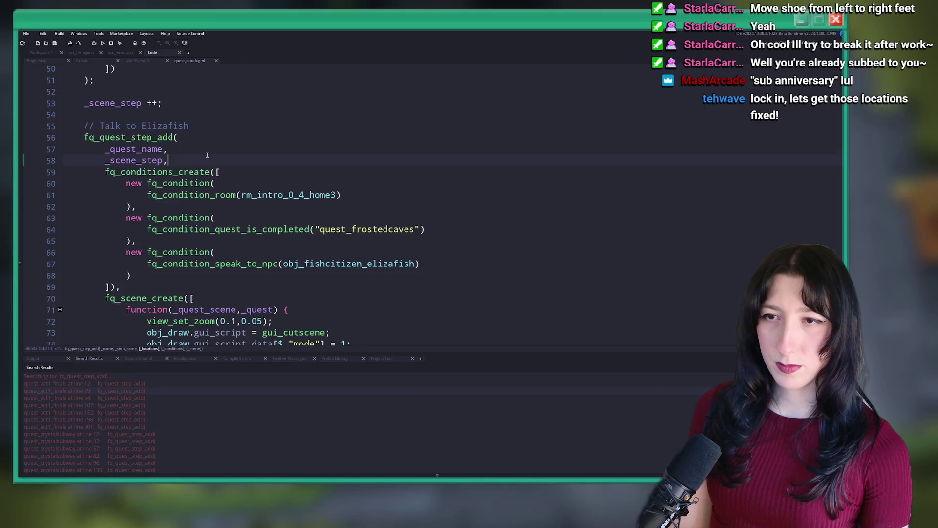
key(Return)
scroll(213, 176, down, 7)
scroll(216, 193, up, 2)
scroll(217, 193, down, 3)
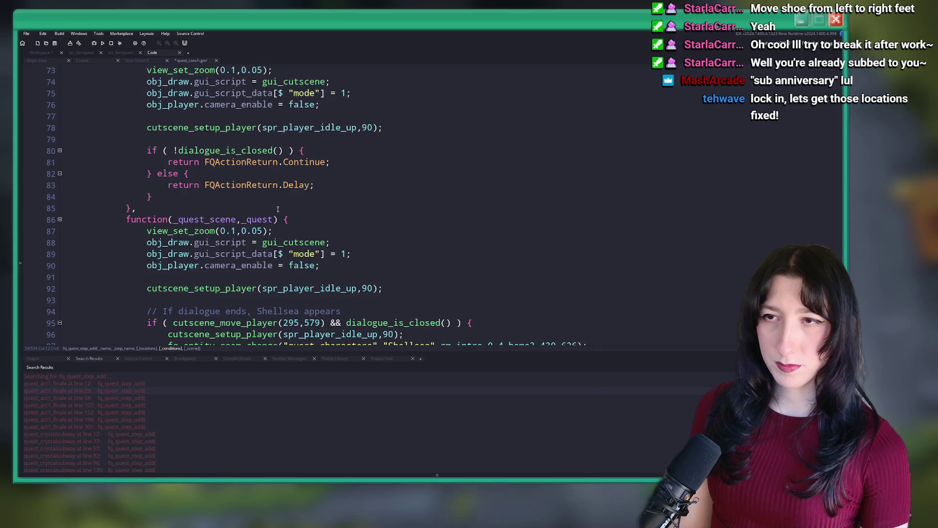
scroll(278, 209, up, 4)
scroll(270, 162, up, 4)
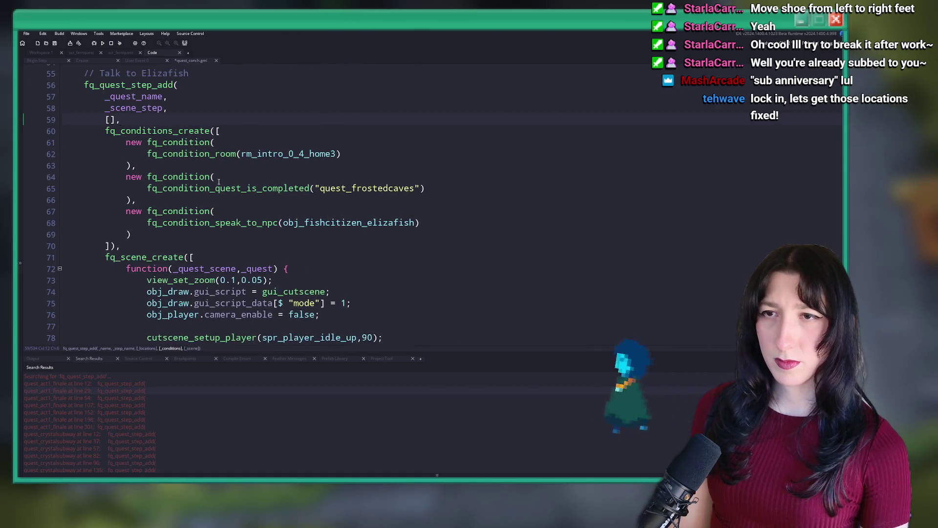
scroll(203, 226, down, 11)
scroll(203, 226, down, 20)
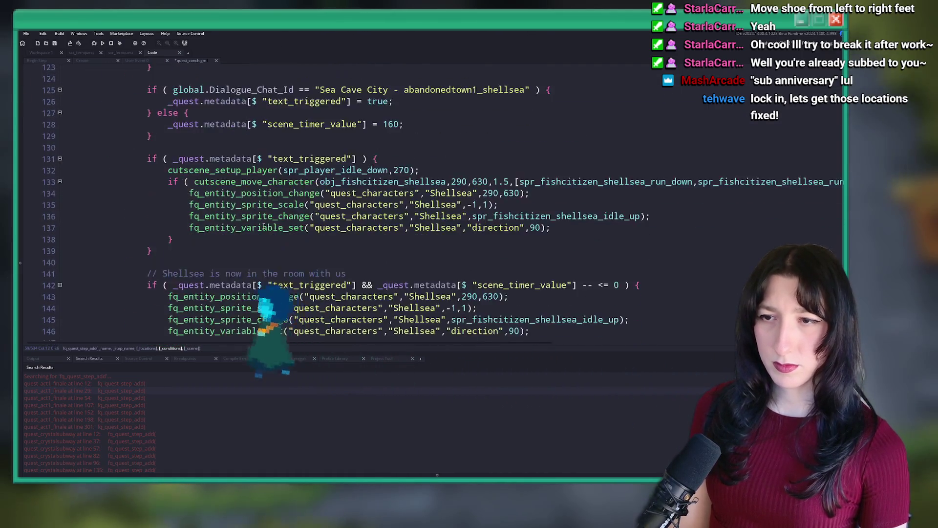
scroll(223, 179, down, 5)
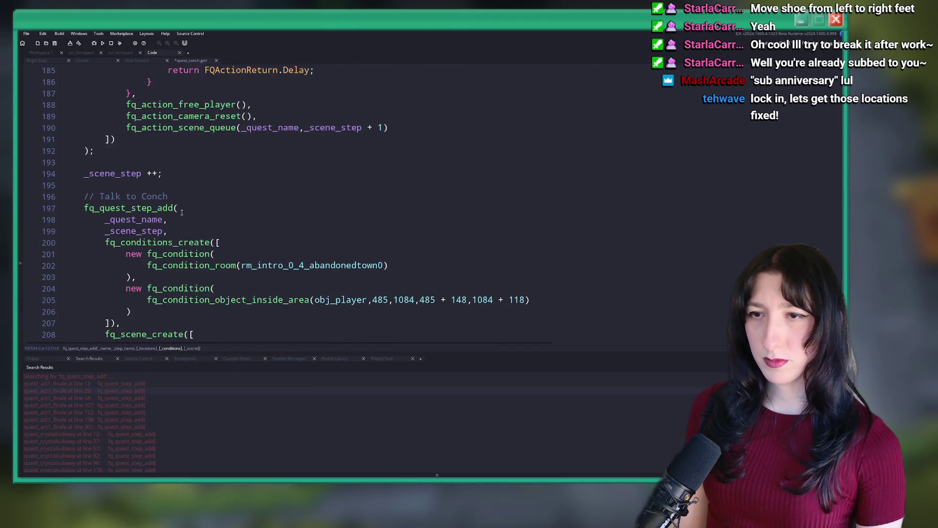
Step: Insert new locations lines after the Talk to Conch and Find Pearl scene steps
right_click(177, 227)
click(176, 226)
key(Return)
scroll(175, 216, down, 2)
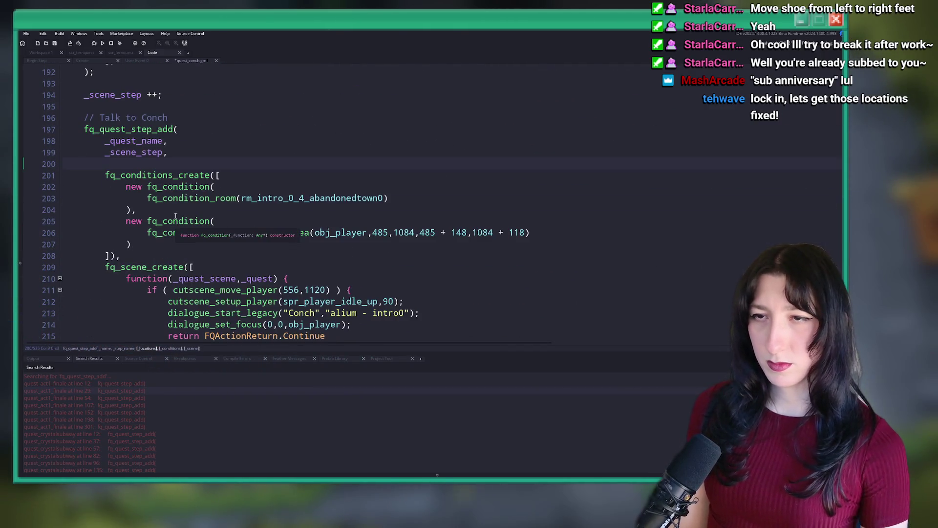
scroll(178, 225, down, 7)
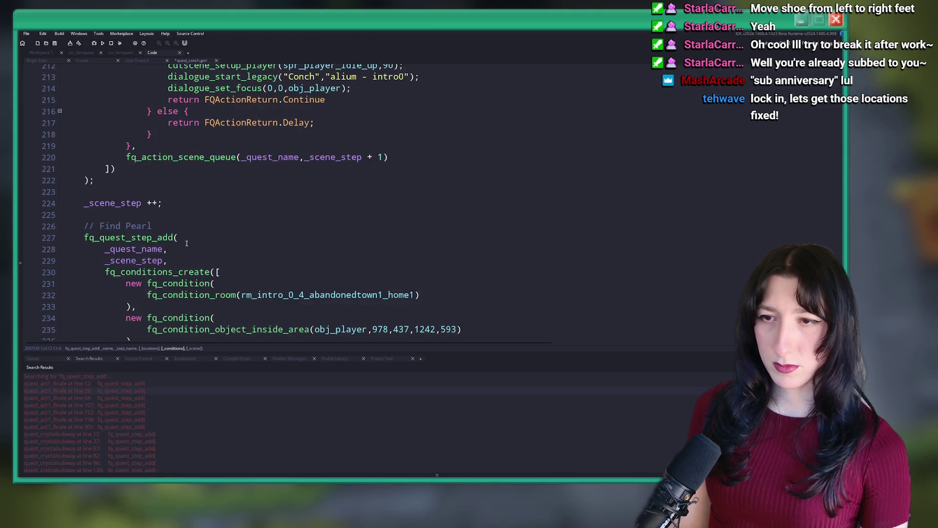
click(189, 261)
key(Return)
scroll(196, 245, down, 2)
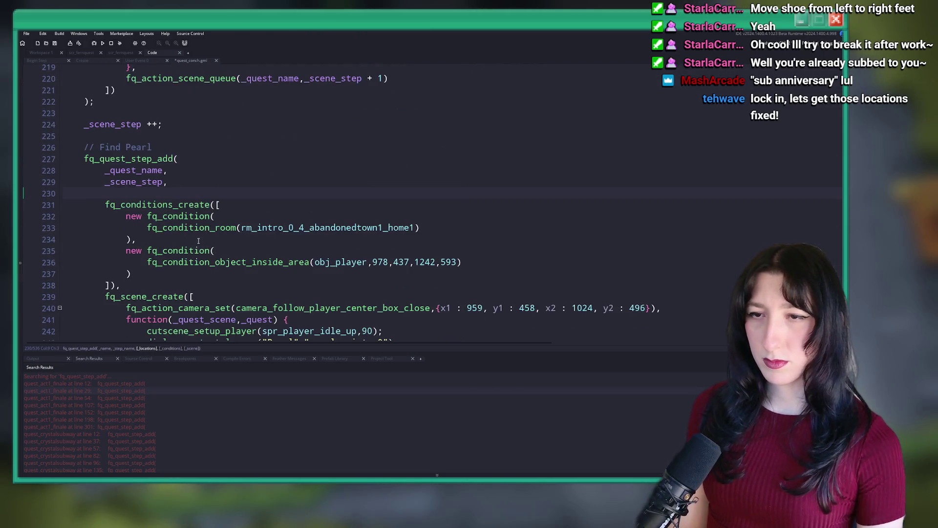
scroll(232, 249, down, 3)
scroll(186, 205, down, 6)
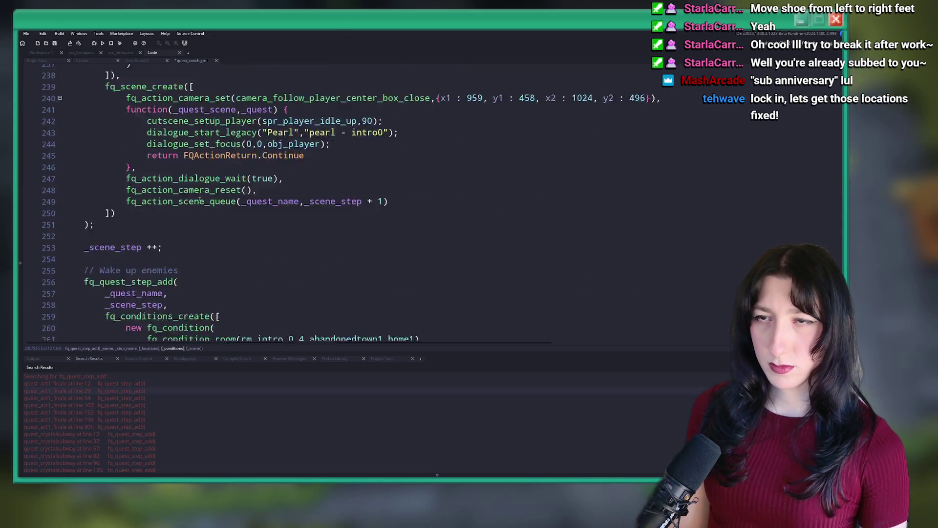
Step: Add [] locations arguments after the Wake up enemies, following and Pearl talks scene steps
click(184, 214)
key(Return)
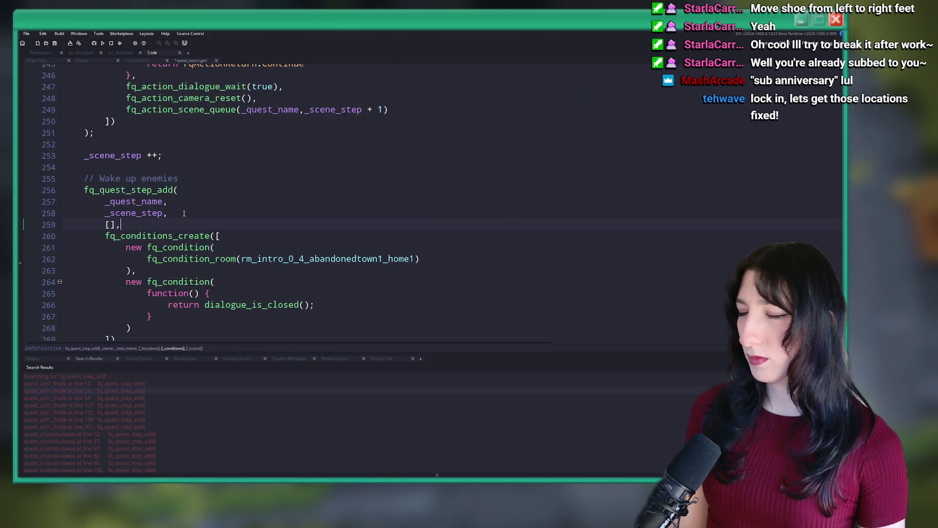
scroll(184, 213, down, 9)
click(188, 249)
key(Return)
text([],)
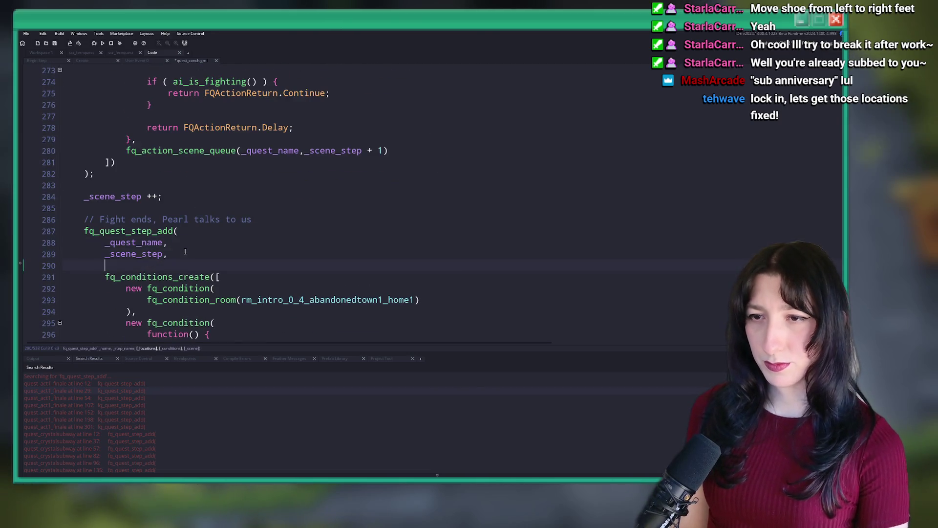
scroll(198, 279, down, 11)
click(198, 298)
key(Return)
text([],)
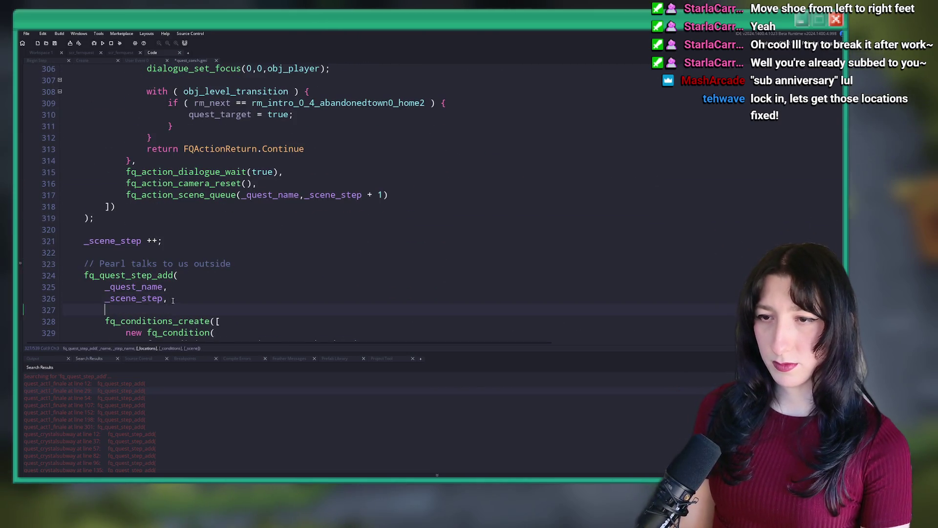
Step: Add [] after the Find Conch and Pearl scene step, then switch to quest_lushcaverns
scroll(201, 241, down, 16)
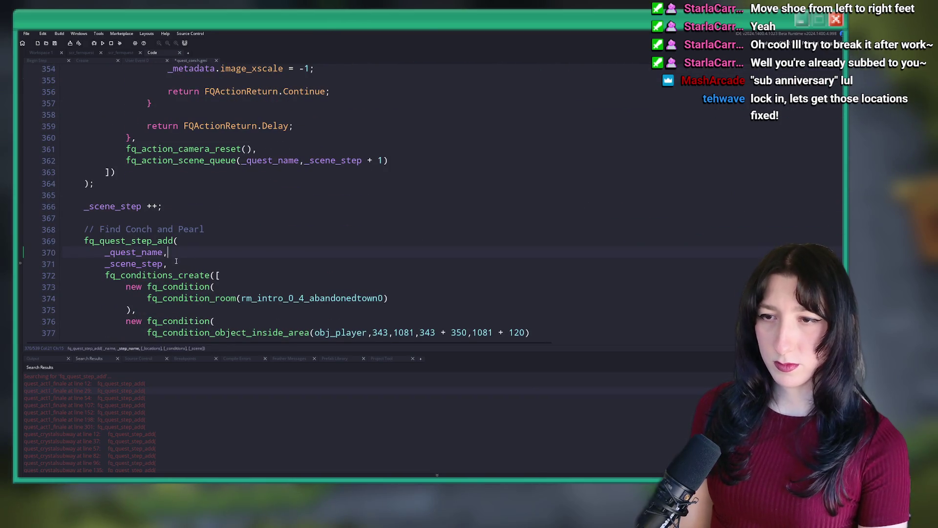
click(176, 263)
key(Return)
text([],)
scroll(195, 235, down, 17)
scroll(203, 209, down, 20)
scroll(237, 212, down, 12)
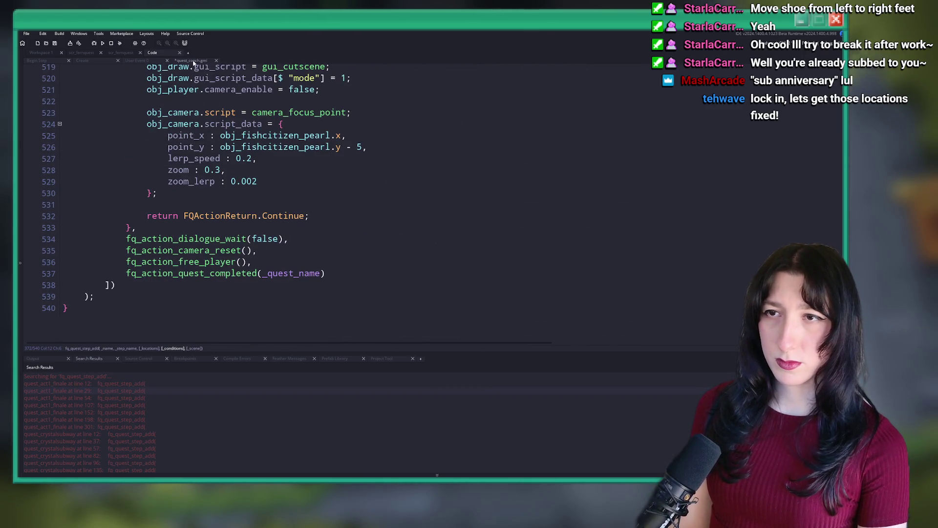
key(alt+Left)
key(alt+Left)
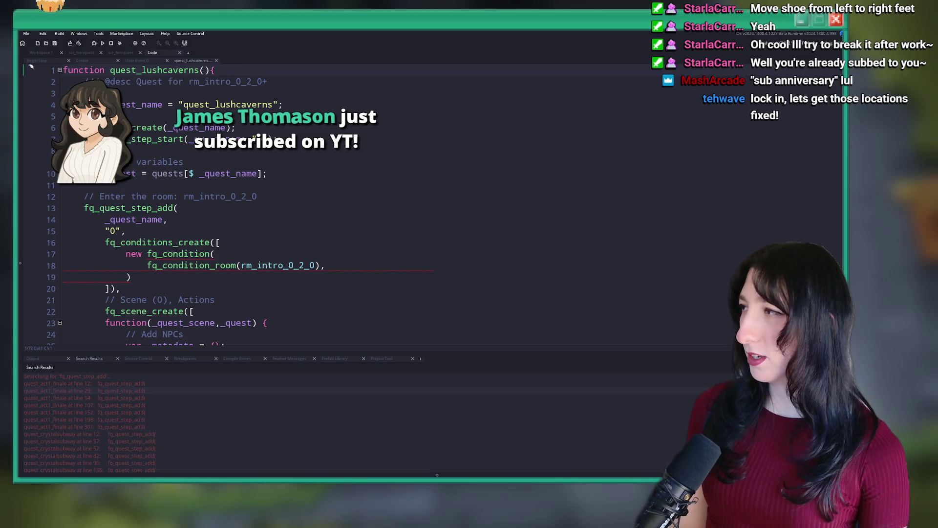
Step: Delete the room condition's trailing comma and add an empty [] after step "0"
click(299, 250)
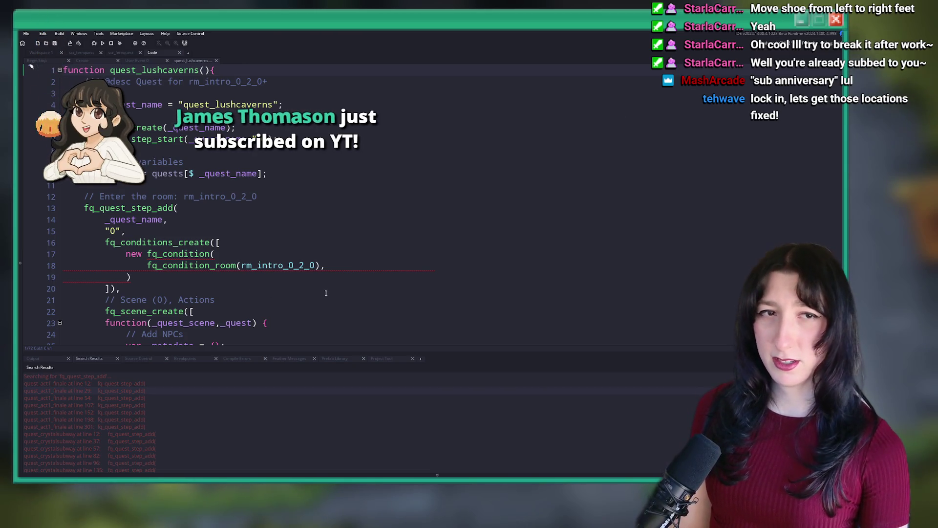
click(325, 265)
key(BackSpace)
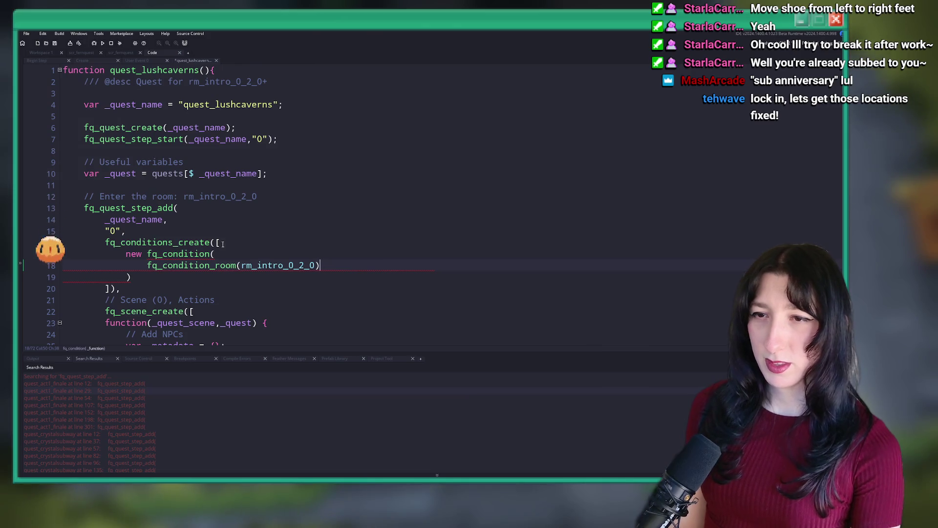
click(223, 225)
key(Down)
key(Return)
scroll(252, 235, down, 2)
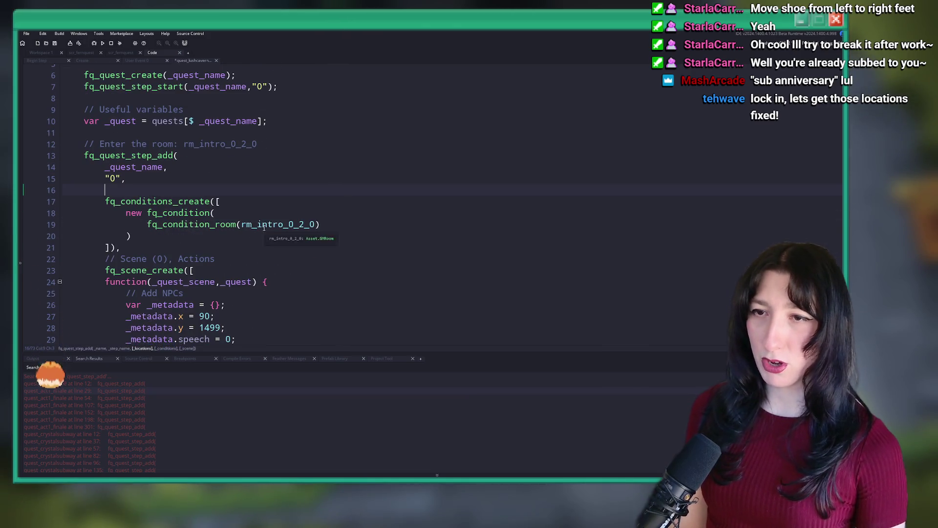
text([],)
scroll(256, 205, down, 10)
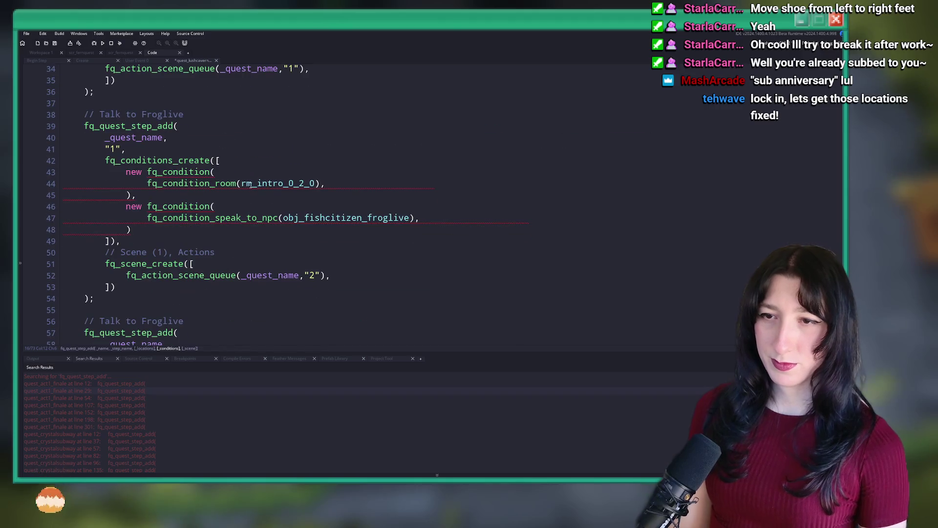
Step: Add [] after steps "1" and "2", drop the Froglive condition's trailing comma, and close the script
click(126, 149)
key(Return)
text([],)
click(340, 196)
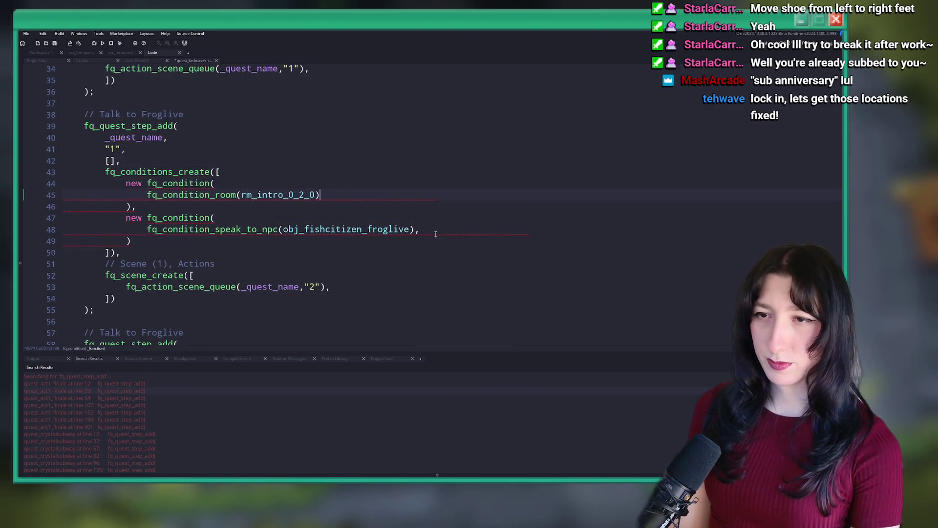
scroll(429, 225, down, 5)
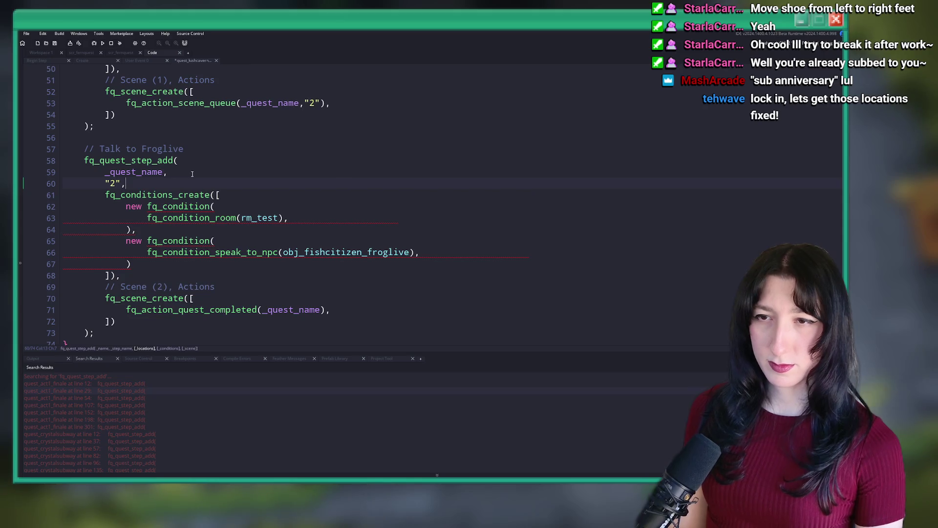
key(Return)
text([],)
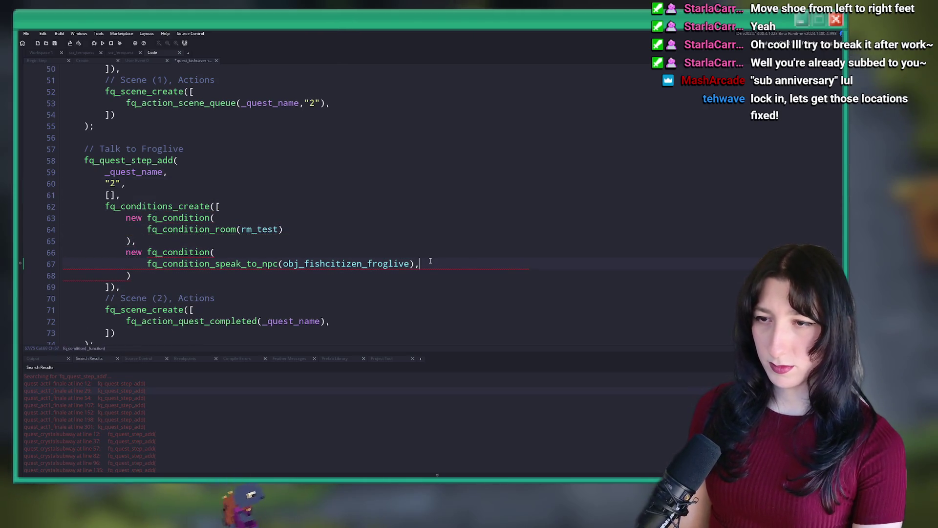
click(428, 262)
key(BackSpace)
scroll(428, 262, down, 1)
middle_click(186, 61)
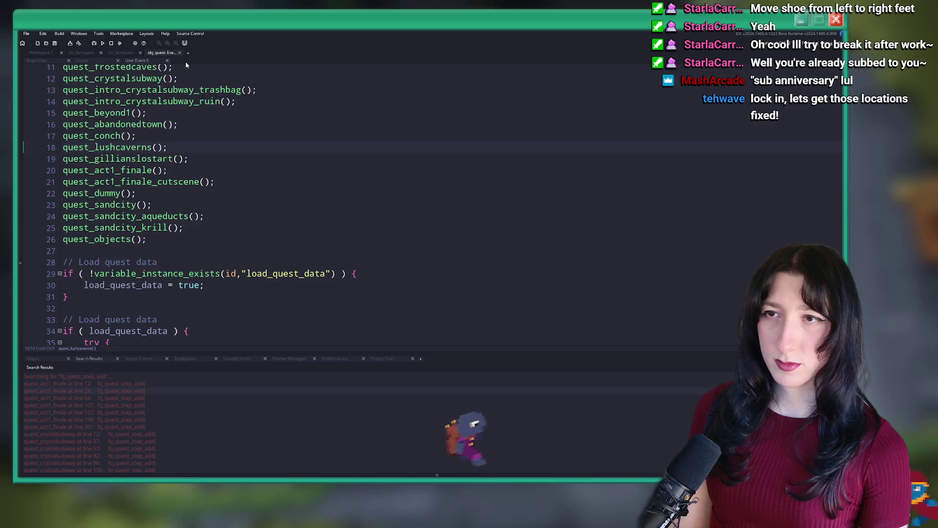
Step: Open quest_gillianslostart and add an empty [] line after step "0"
middle_click(117, 163)
scroll(263, 157, down, 4)
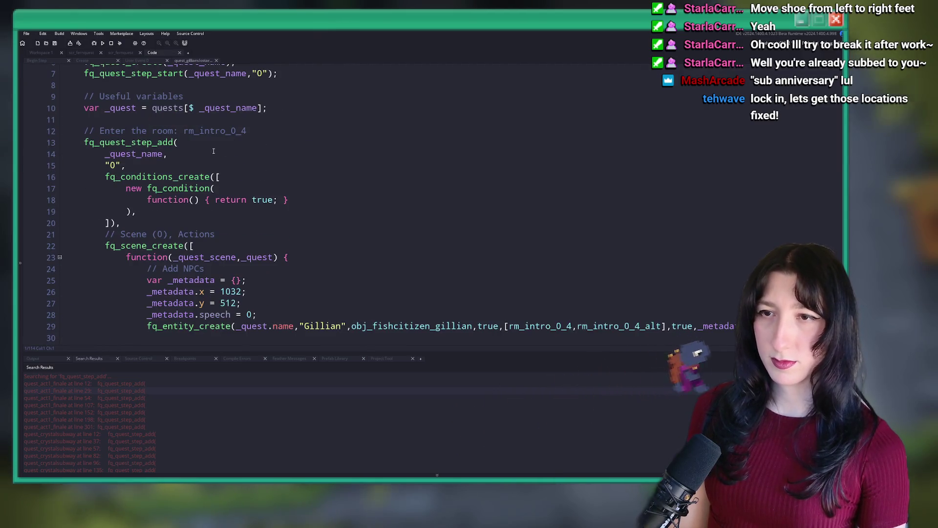
click(280, 100)
key(Return)
text([],)
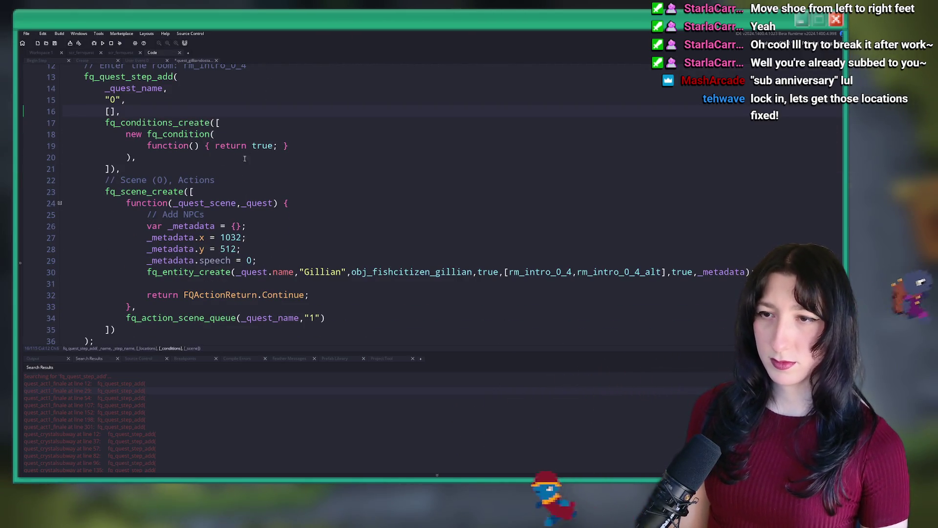
scroll(279, 146, down, 1)
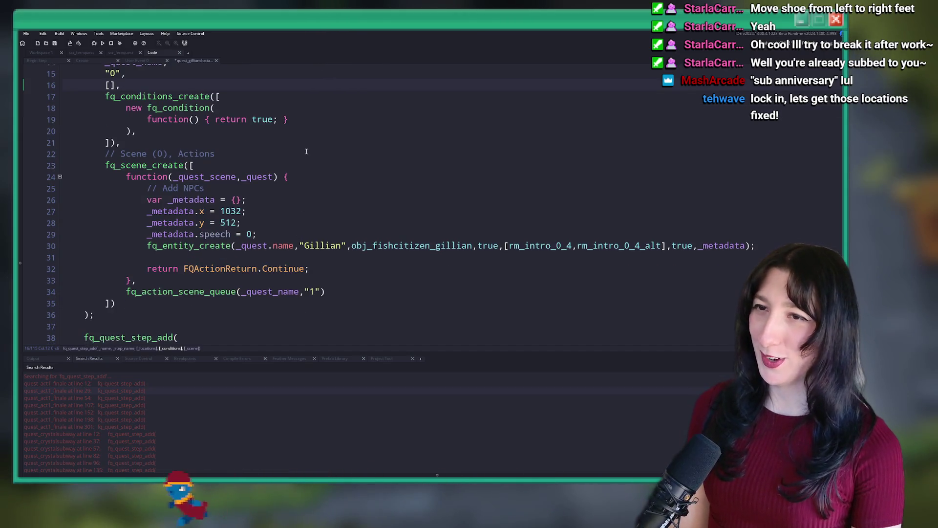
scroll(293, 157, down, 4)
Step: Add an empty location array line after step name "1"
click(183, 219)
click(184, 220)
key(Return)
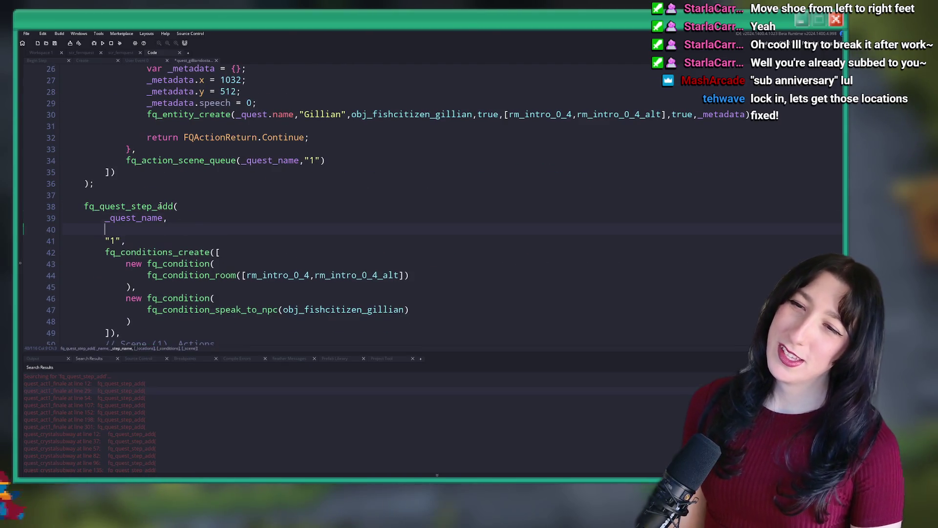
scroll(427, 202, down, 3)
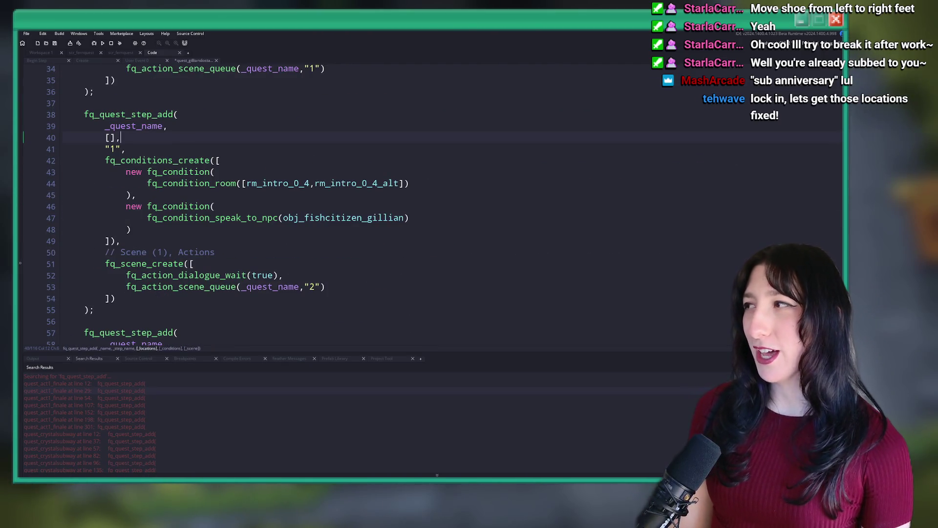
scroll(278, 206, down, 6)
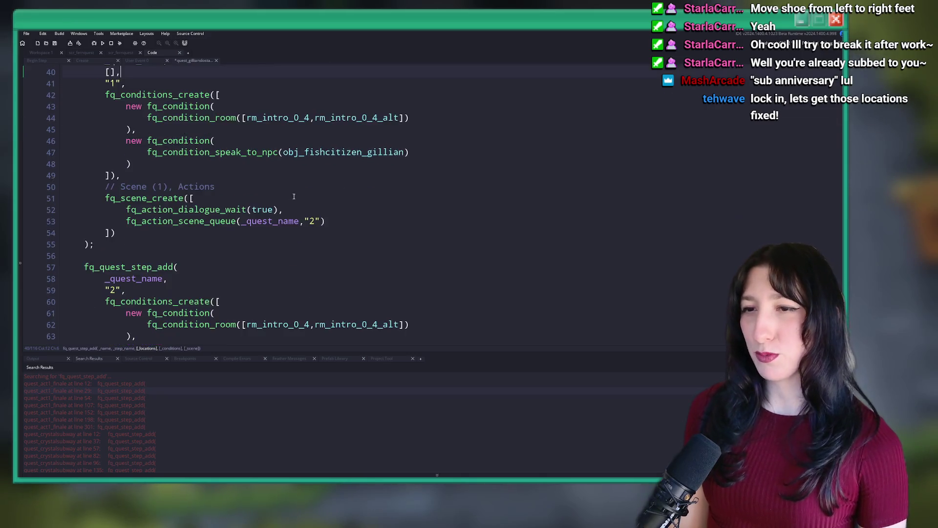
scroll(373, 202, up, 5)
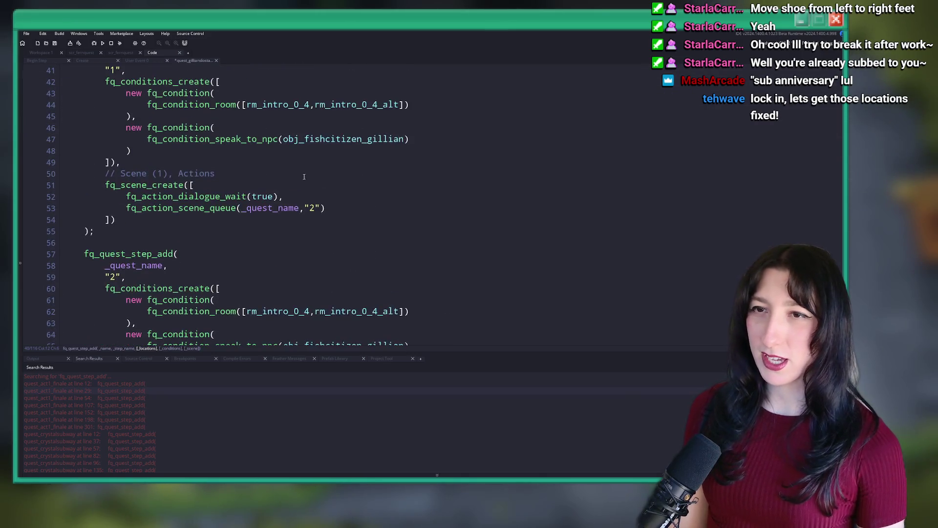
key(ctrl+x)
key(End)
key(Return)
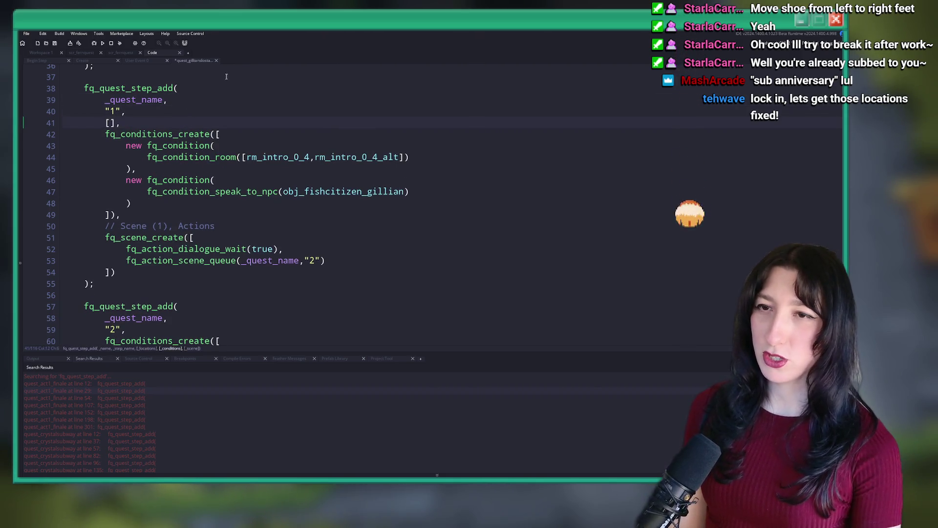
Step: Insert location lines after step names "2" and "3", then close quest_gillianslostart
scroll(194, 190, down, 4)
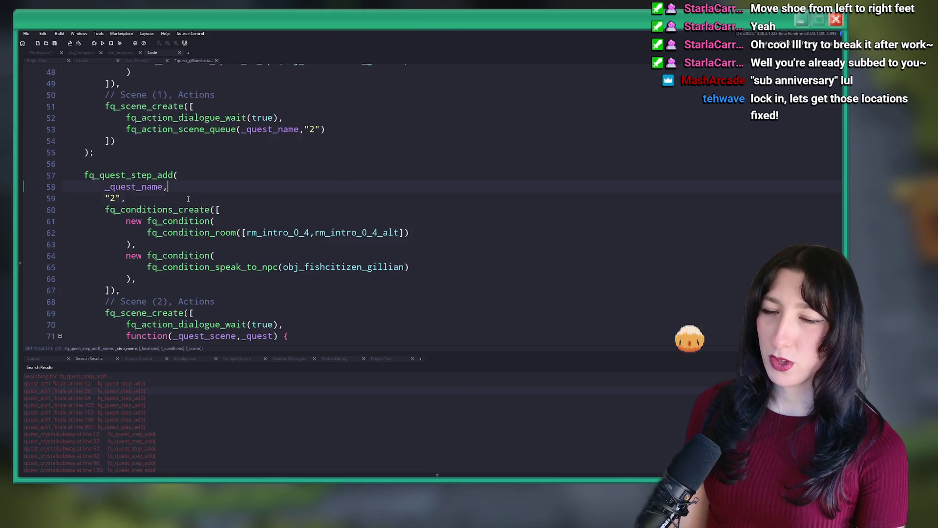
click(195, 198)
key(Return)
scroll(215, 210, down, 3)
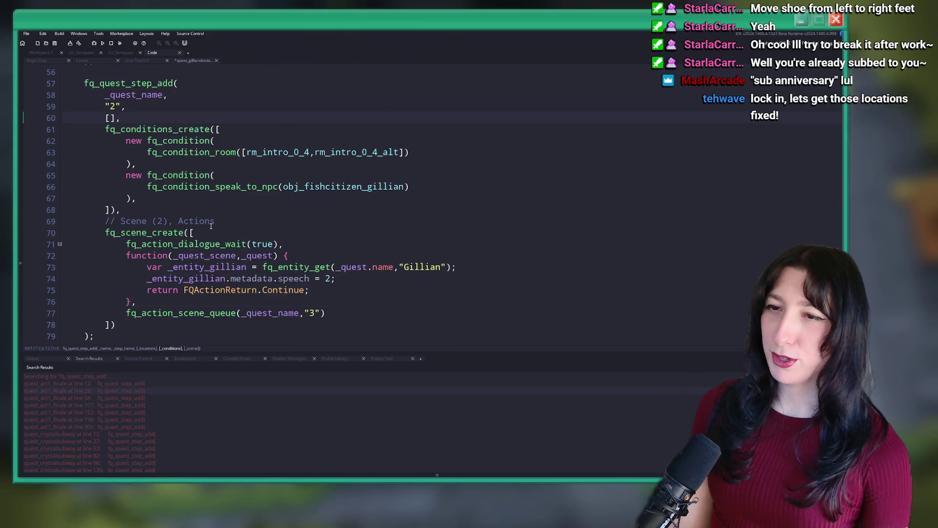
scroll(218, 208, down, 4)
click(195, 238)
key(Return)
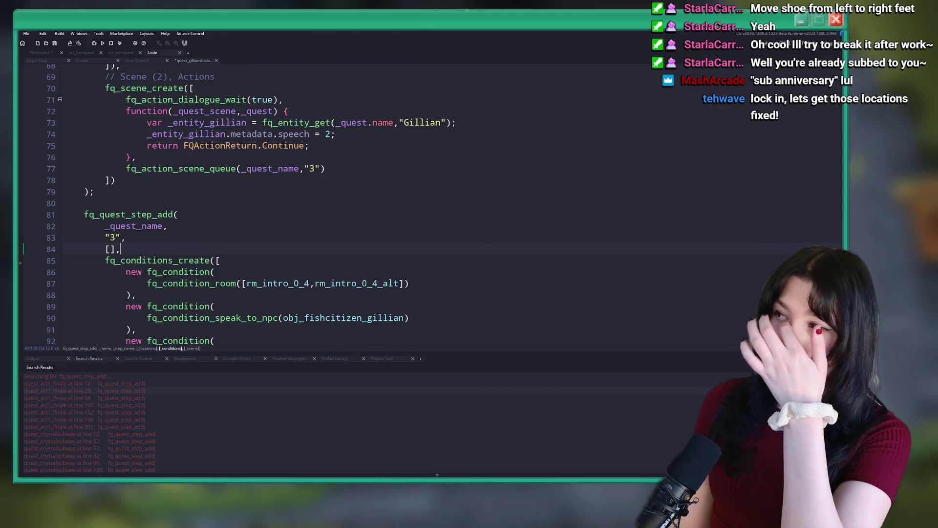
scroll(223, 148, down, 7)
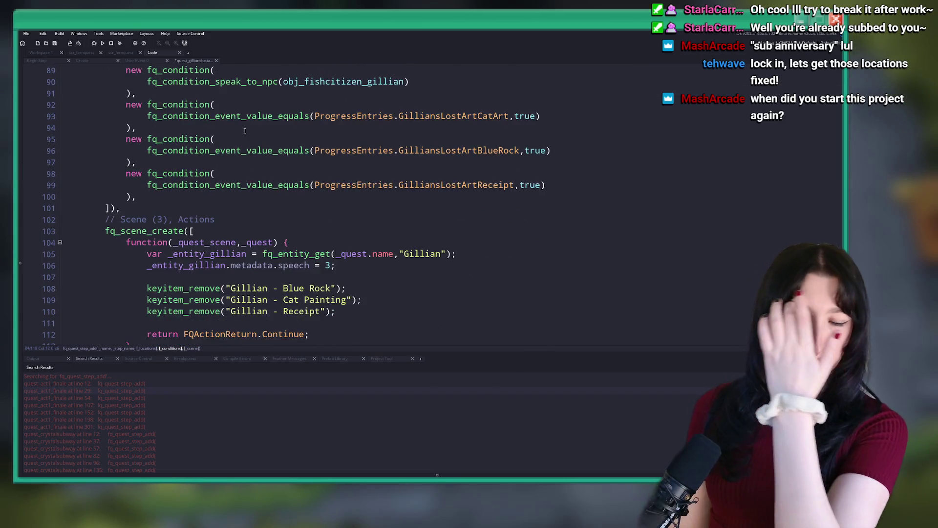
scroll(245, 130, down, 3)
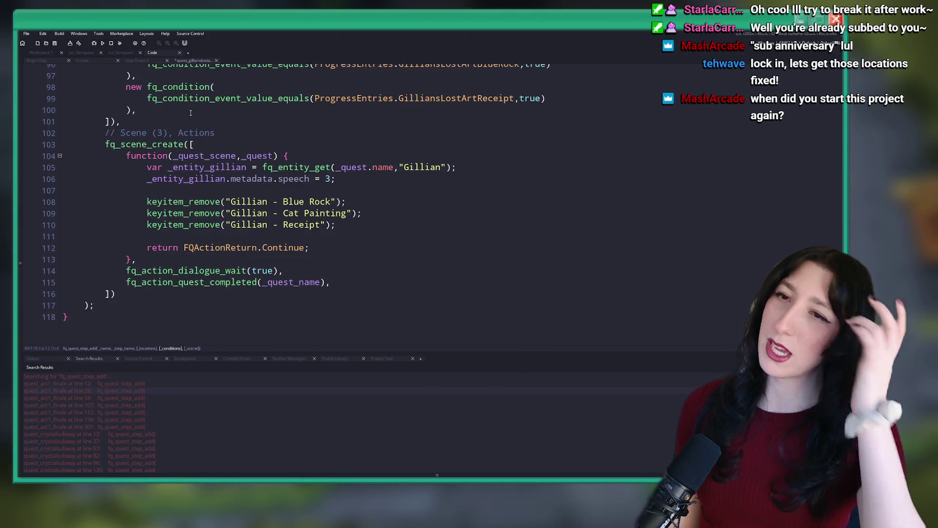
key(ctrl+w)
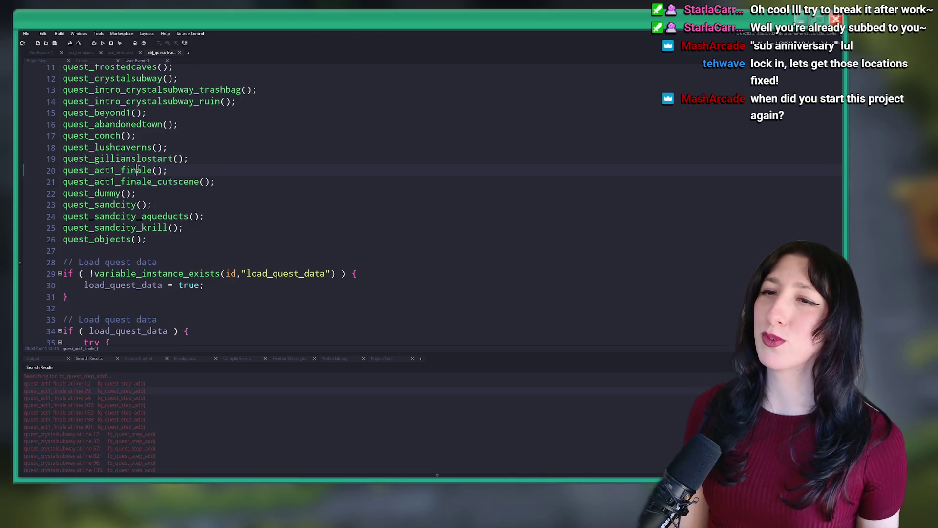
Step: Open quest_act1_finale and review its steps, which already pass [] after _scene_step
middle_click(138, 169)
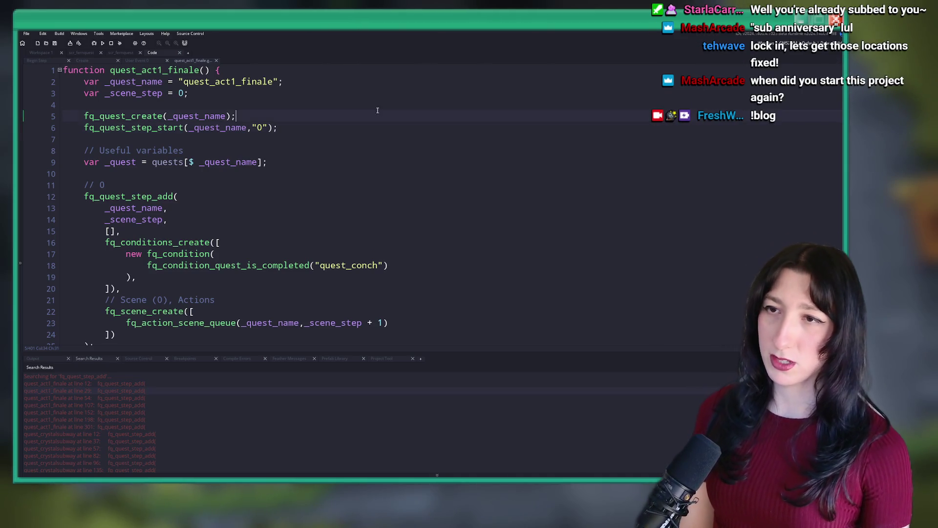
scroll(352, 127, down, 2)
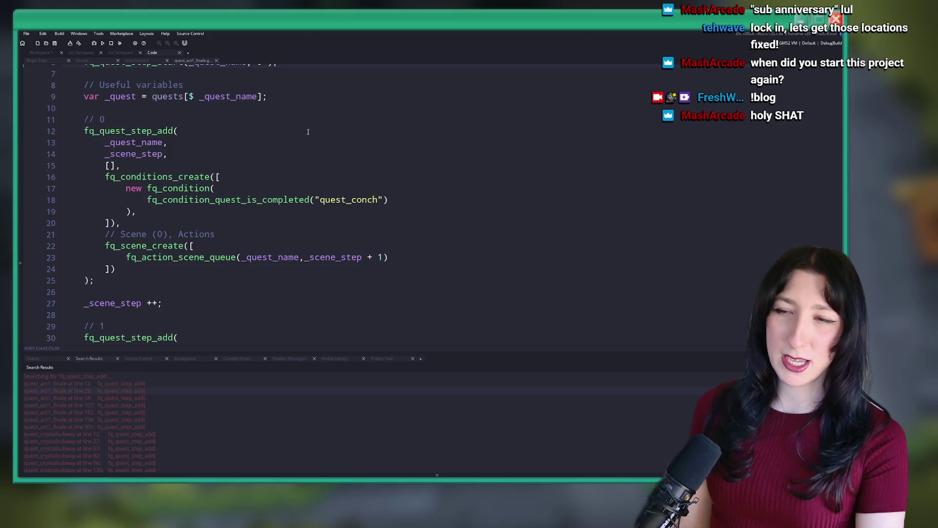
scroll(308, 132, up, 1)
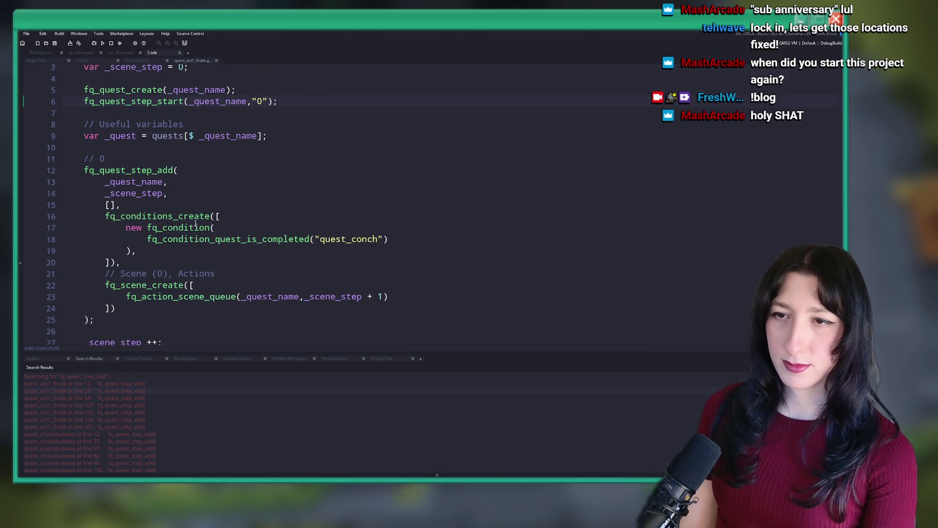
scroll(175, 278, down, 3)
scroll(172, 308, down, 17)
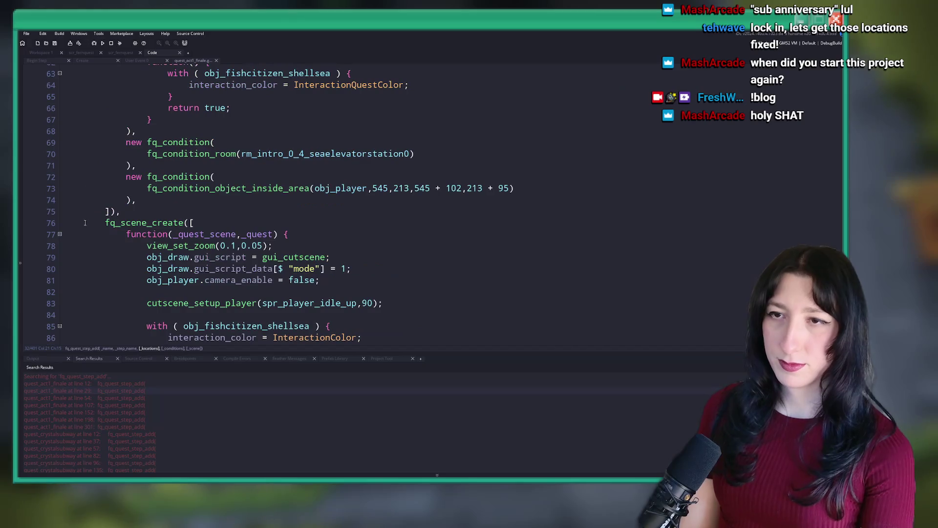
Step: In quest_act1_finale_cutscene, add a new line after the first step's _scene_step, then close it
key(ctrl+w)
middle_click(132, 186)
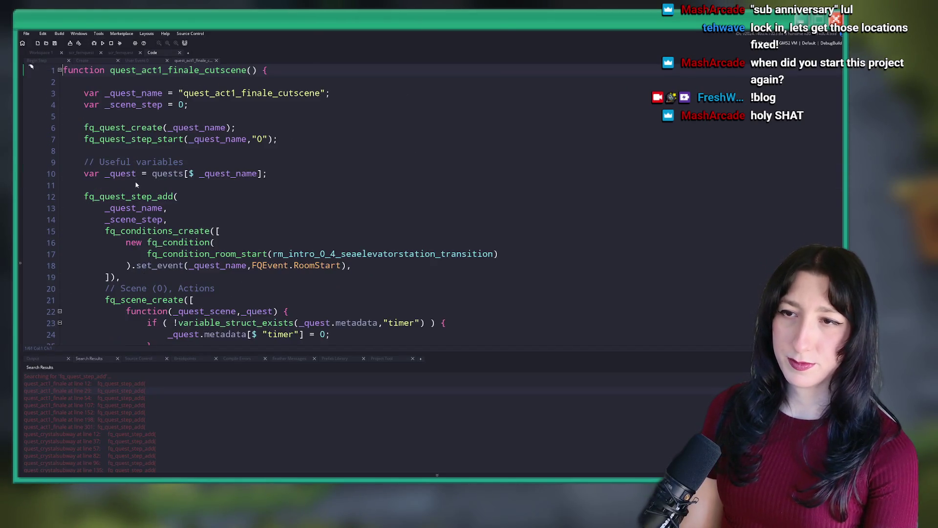
scroll(187, 114, down, 3)
click(187, 114)
key(Return)
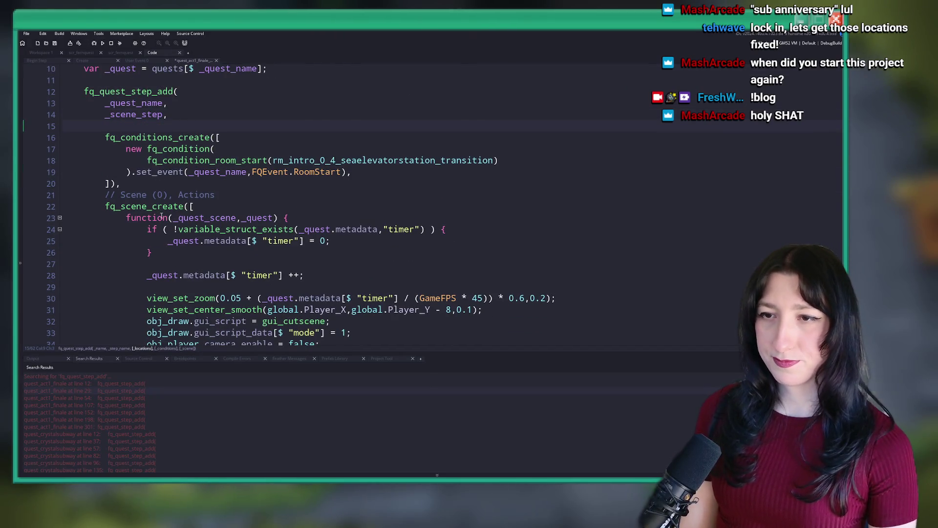
scroll(161, 217, down, 10)
scroll(189, 254, up, 13)
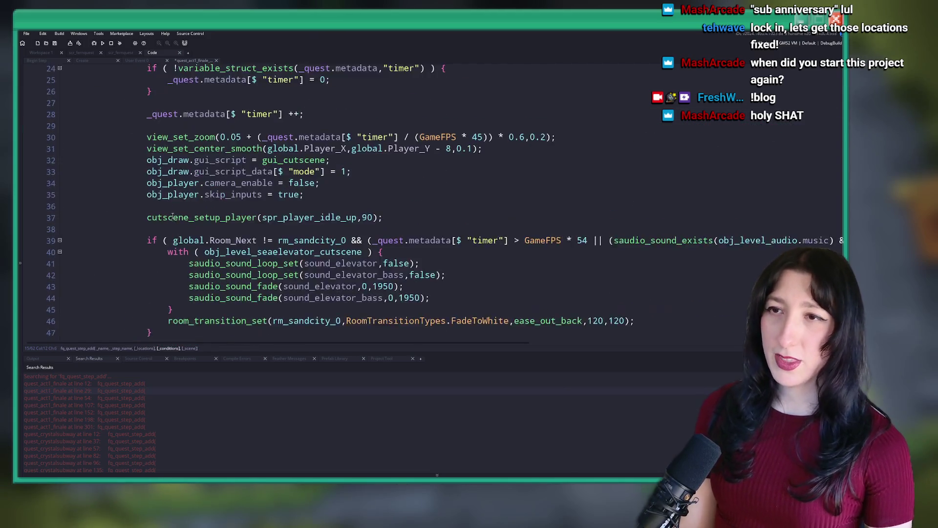
middle_click(201, 61)
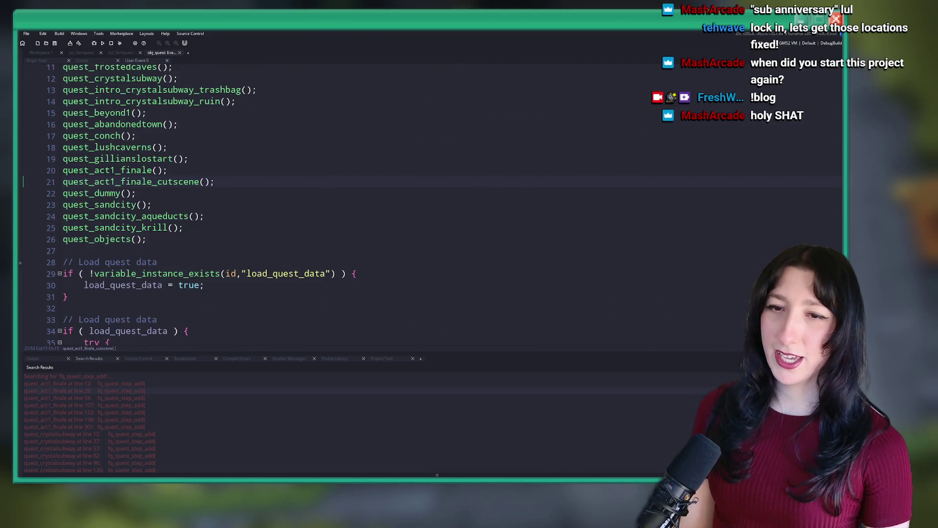
middle_click(112, 197)
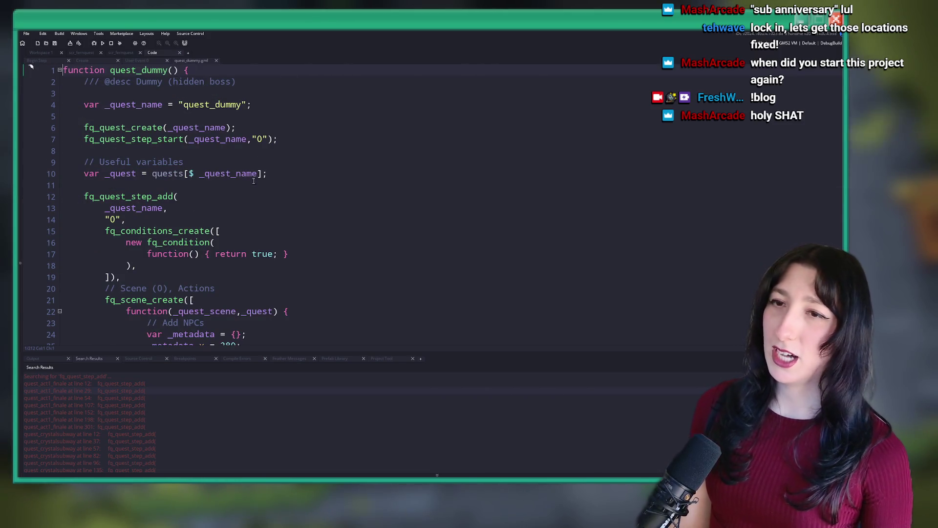
Step: Add [] after step "0" and open a new line after step "1.5" in quest_dummy
scroll(254, 180, down, 2)
key(Return)
text([],)
scroll(163, 241, down, 6)
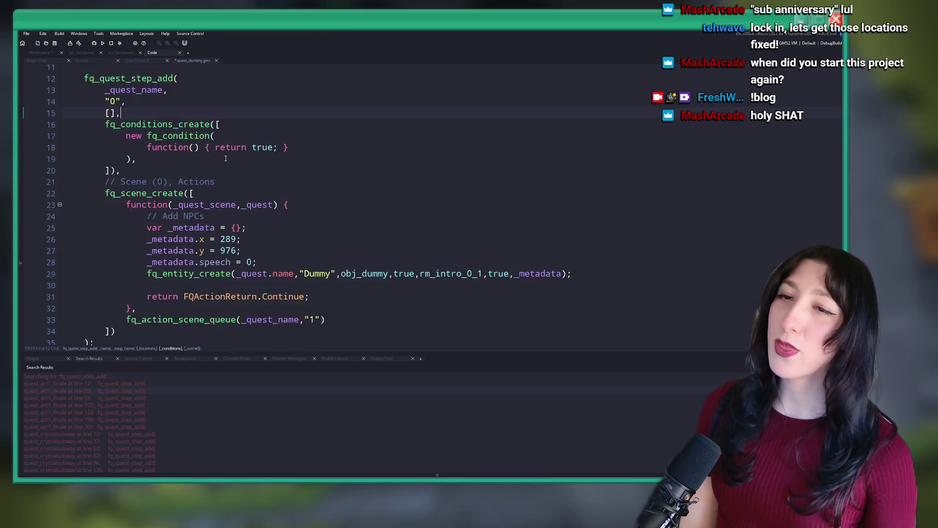
scroll(177, 224, down, 9)
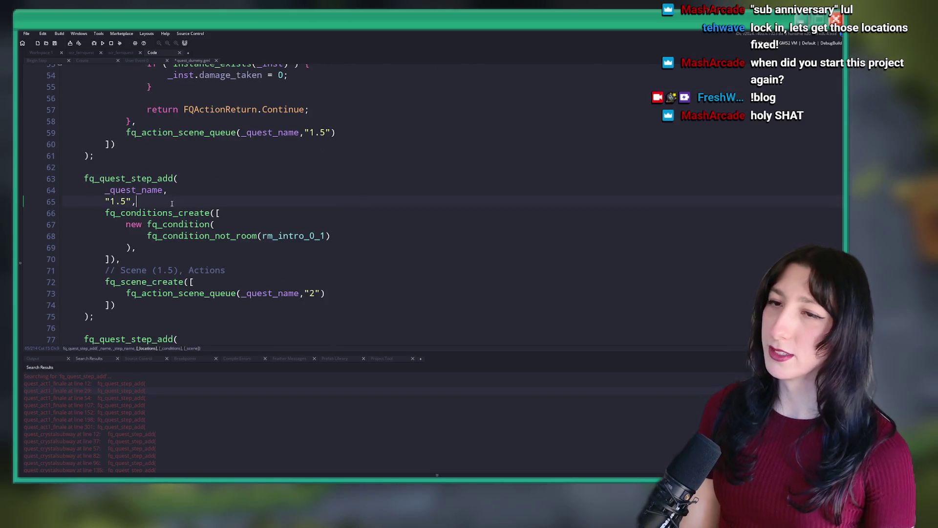
key(Return)
scroll(151, 183, down, 6)
Step: Open new location lines after the step "2" and step "3" names
click(150, 186)
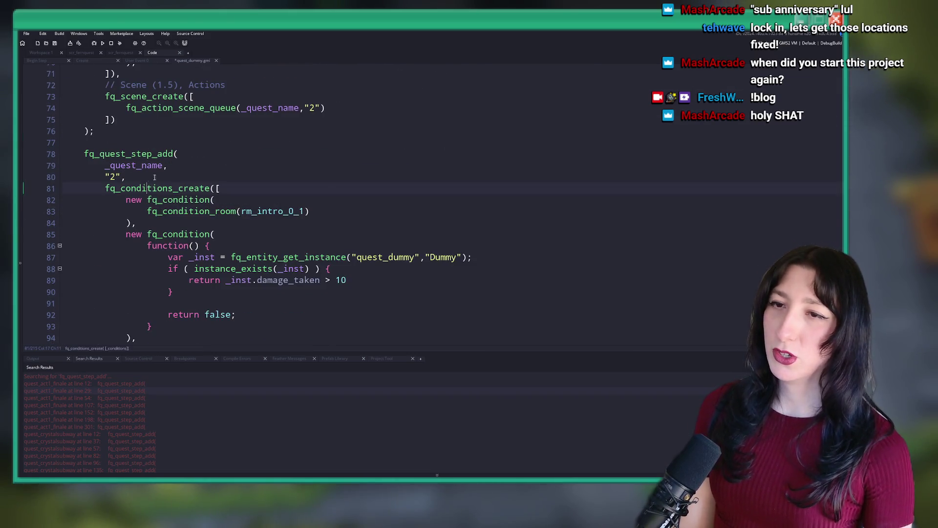
key(Return)
scroll(387, 142, down, 2)
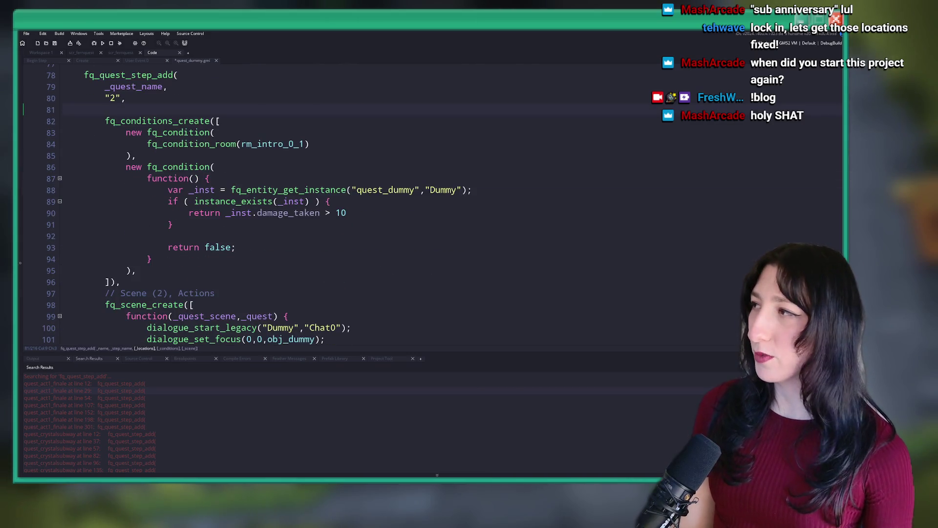
scroll(257, 146, down, 6)
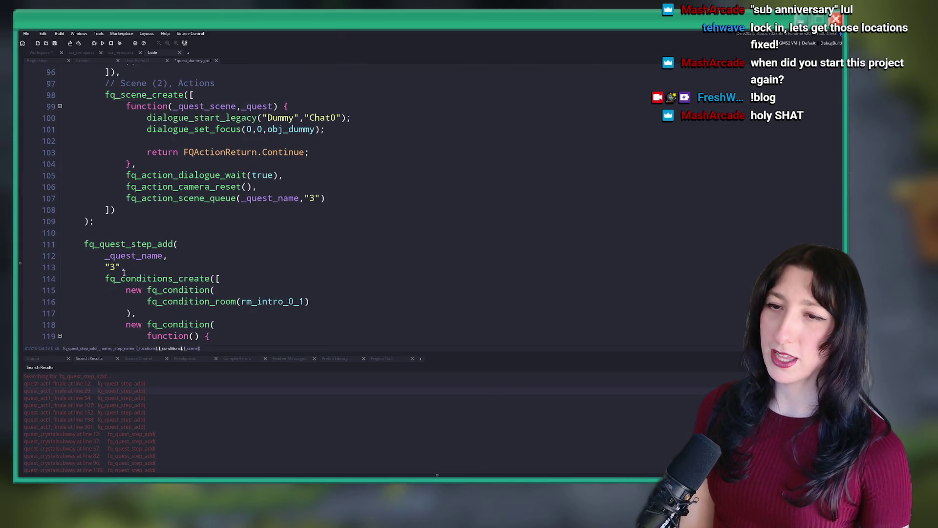
click(123, 272)
key(Return)
Step: Fill in [] after step "3", add a line after step "4", and close quest_dummy
scroll(293, 244, down, 2)
text([],)
scroll(318, 243, down, 2)
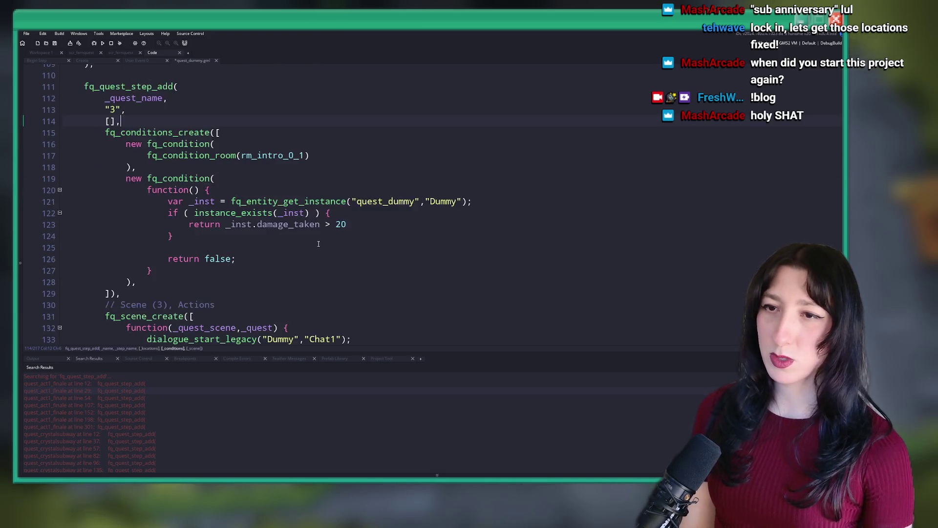
scroll(318, 243, down, 20)
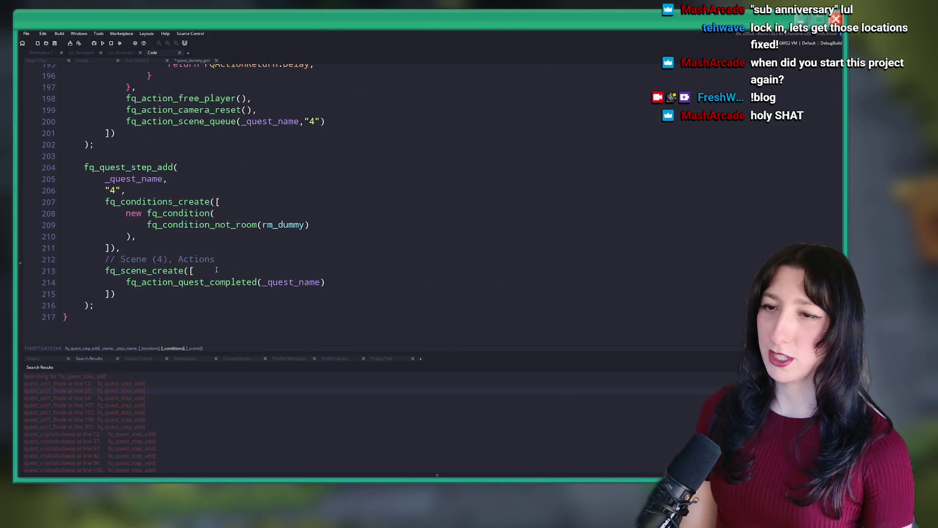
click(164, 192)
key(Return)
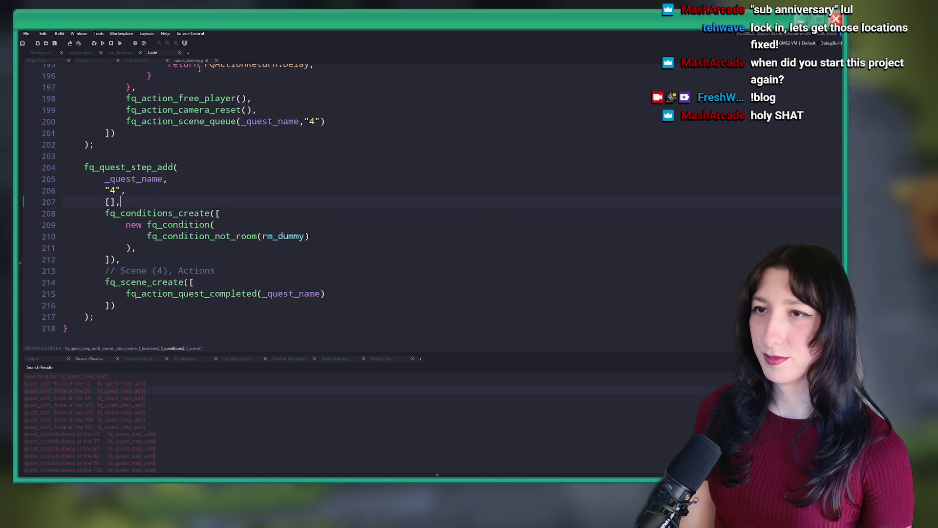
scroll(200, 76, down, 1)
middle_click(198, 61)
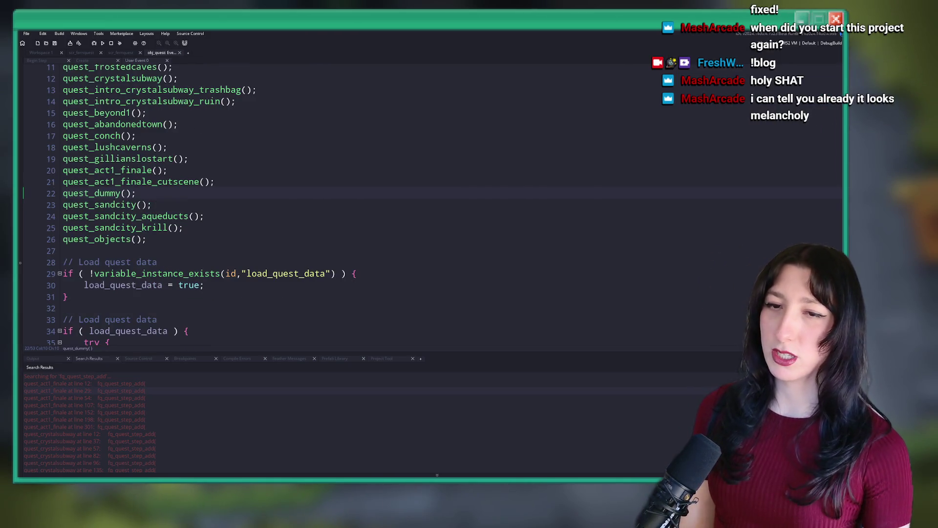
Step: Open quest_sandcity and start new lines after _scene_step in its first three quest steps
middle_click(124, 205)
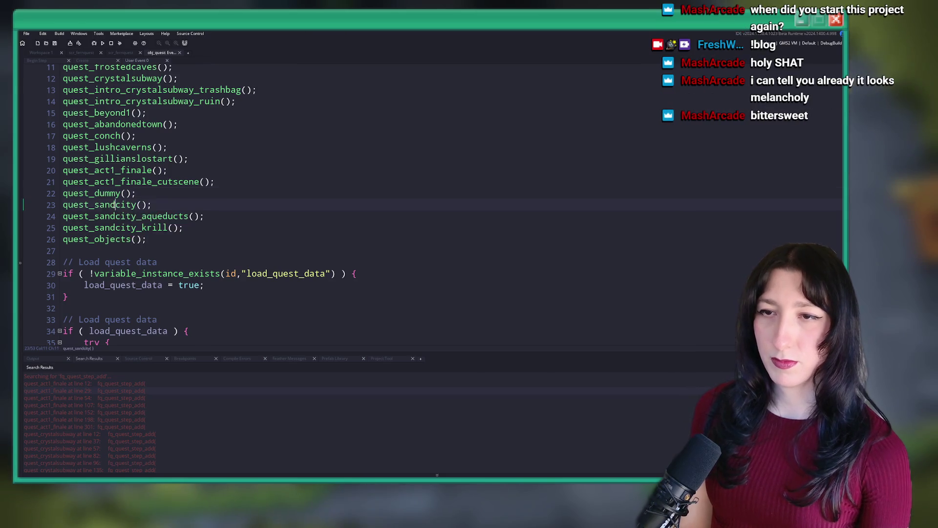
scroll(222, 126, down, 2)
click(227, 165)
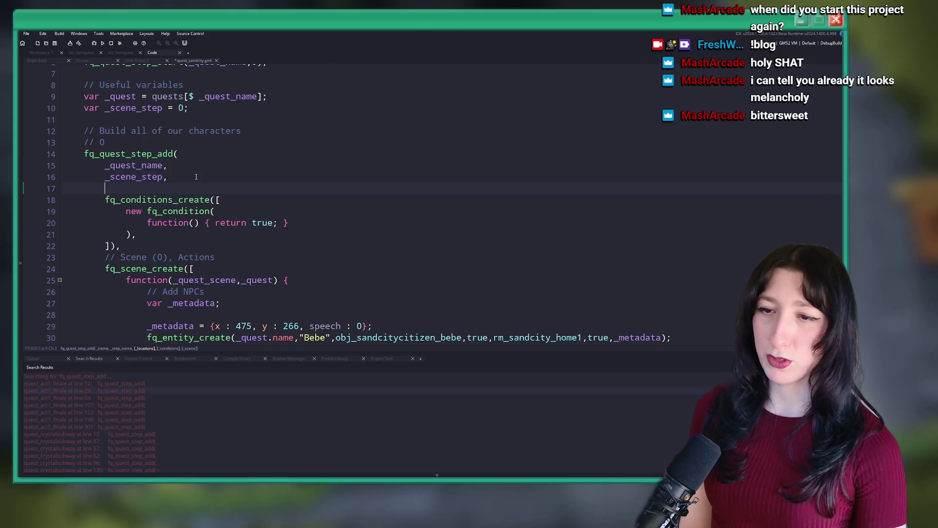
key(Return)
scroll(206, 153, down, 2)
scroll(220, 131, down, 4)
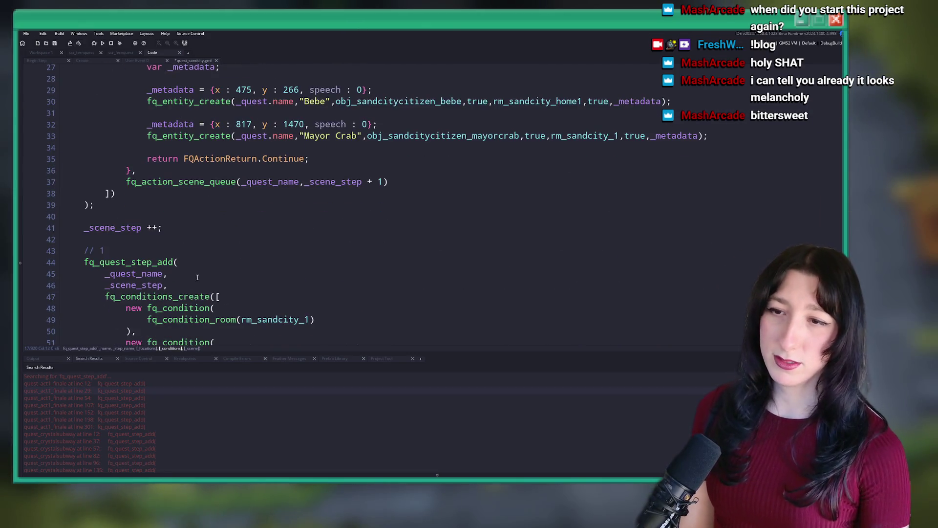
key(Return)
scroll(195, 274, down, 2)
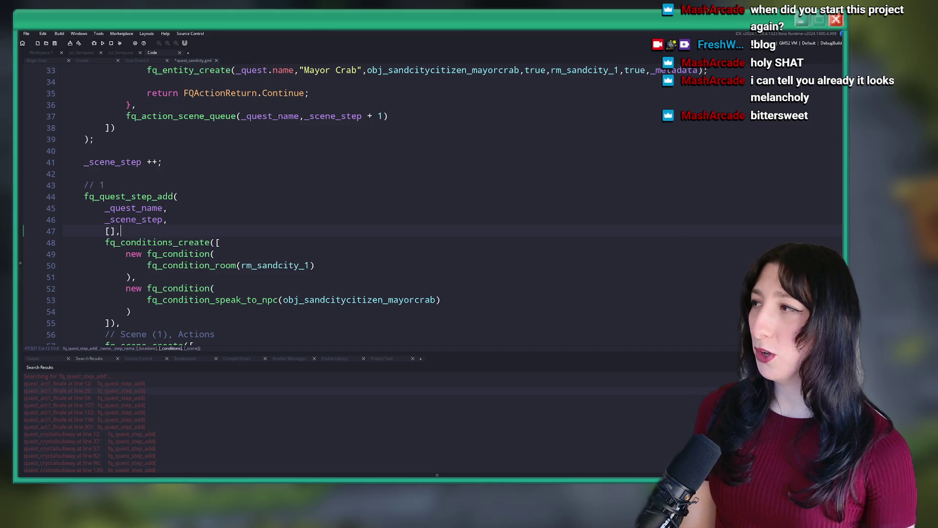
scroll(436, 198, down, 3)
scroll(293, 248, down, 4)
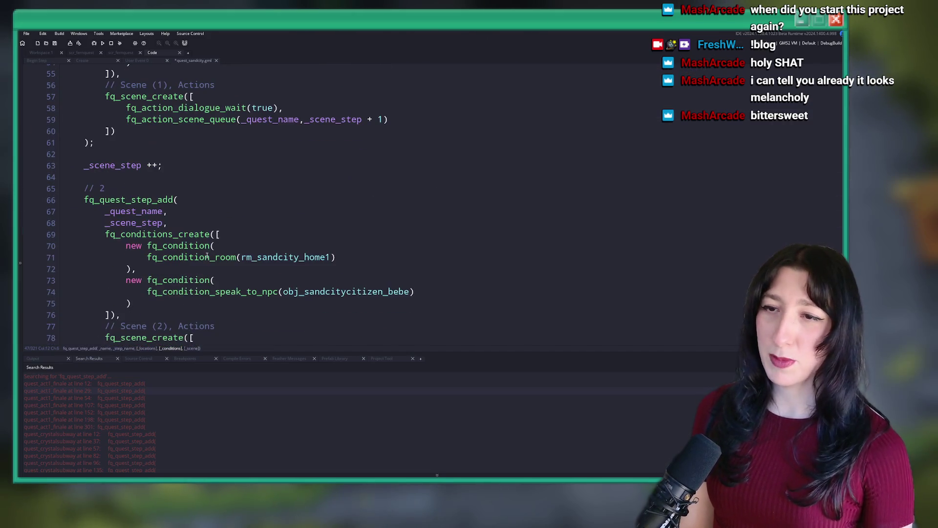
click(169, 222)
key(Return)
scroll(185, 205, down, 18)
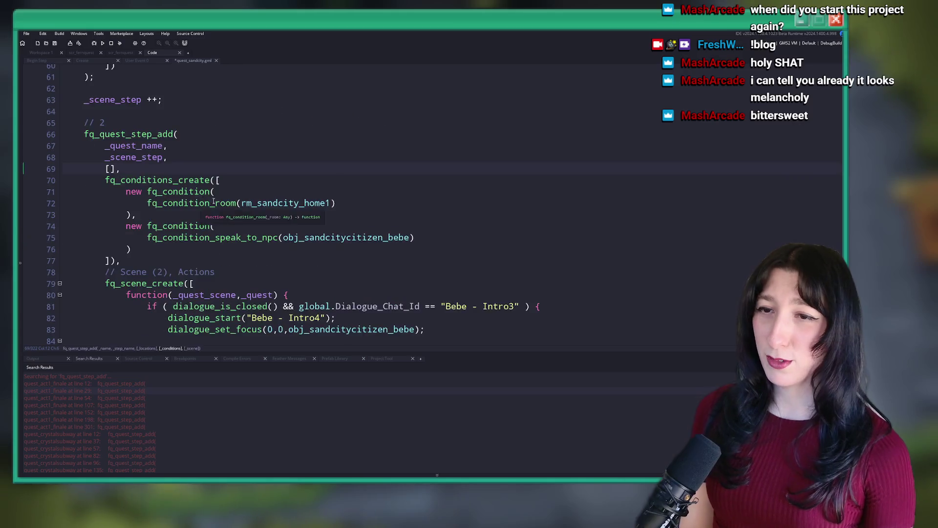
scroll(262, 273, down, 4)
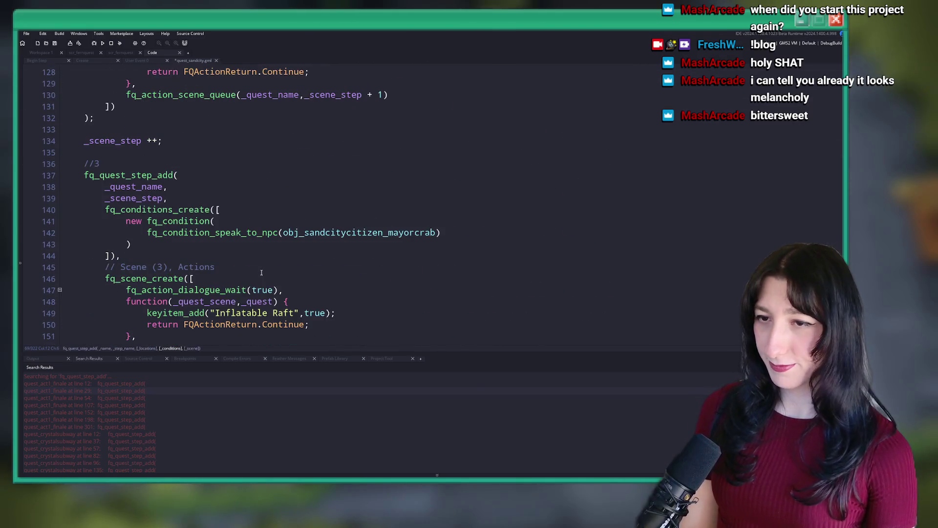
key(Return)
text([],)
Step: Add empty locations arguments to quest steps 4–6, close quest_sandcity, and open quest_sandcity_aqueducts
scroll(207, 171, down, 8)
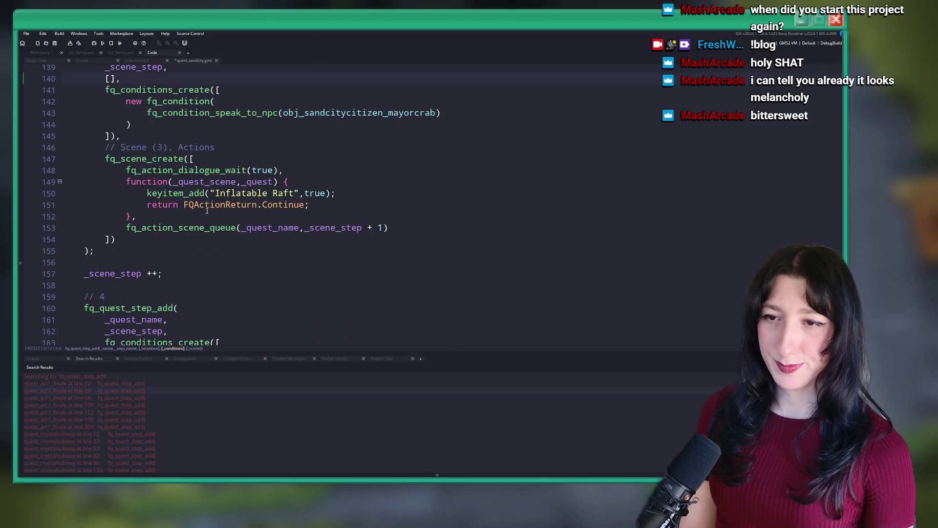
click(209, 135)
key(Return)
text([],)
scroll(210, 147, down, 19)
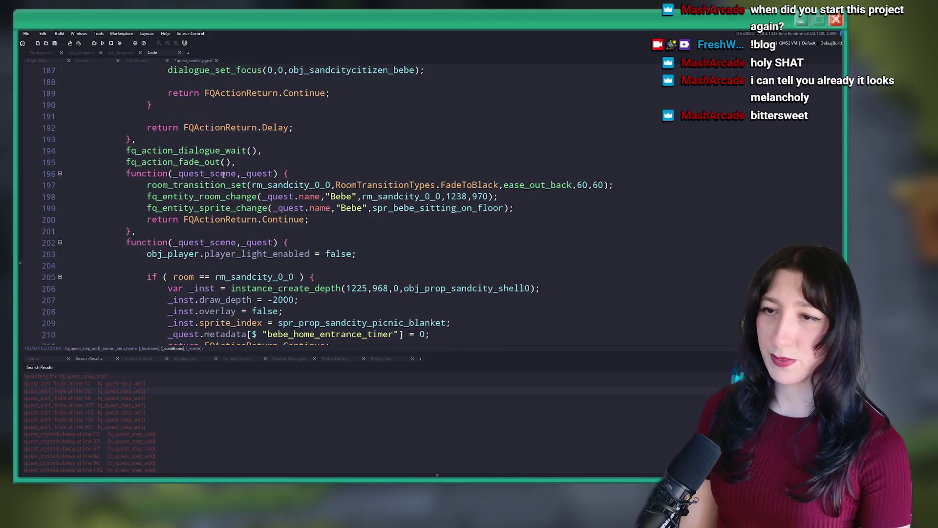
scroll(216, 212, down, 20)
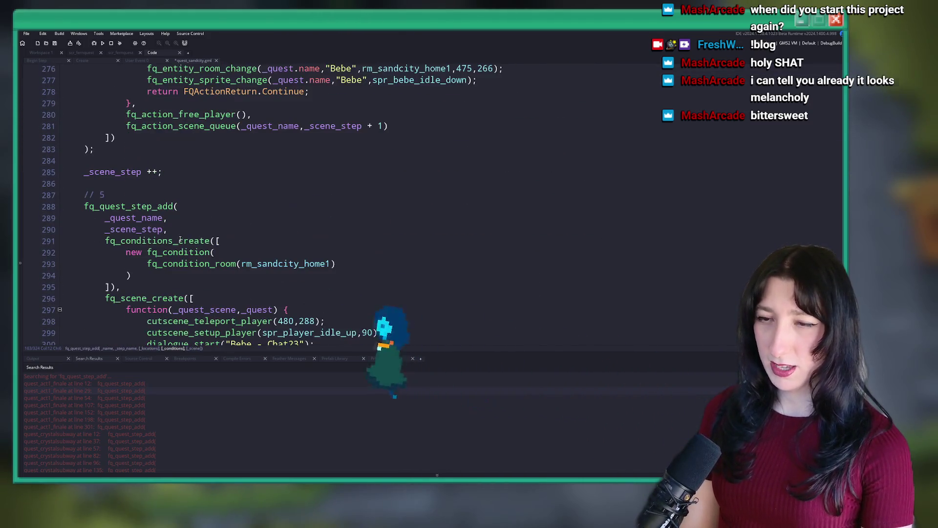
click(193, 218)
click(193, 229)
key(Return)
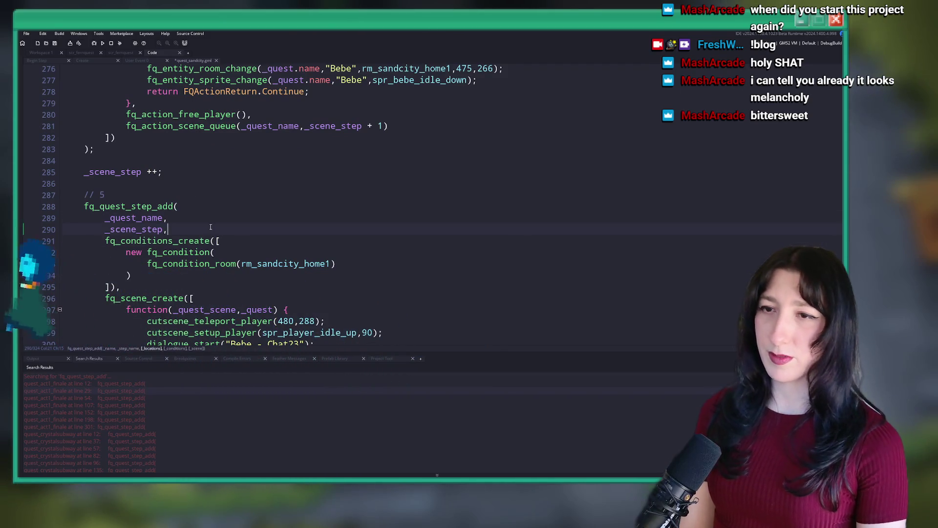
scroll(256, 194, down, 2)
scroll(257, 189, down, 6)
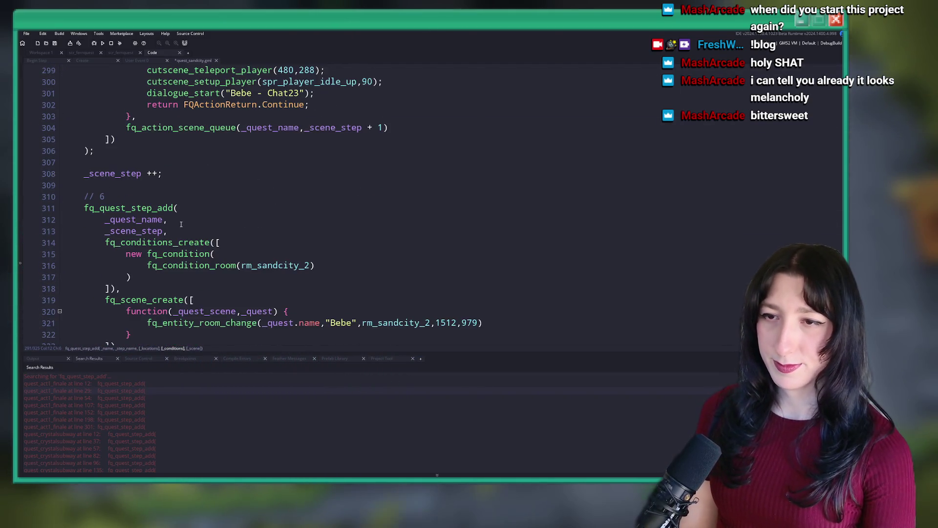
scroll(179, 230, down, 2)
key(Return)
text({},)
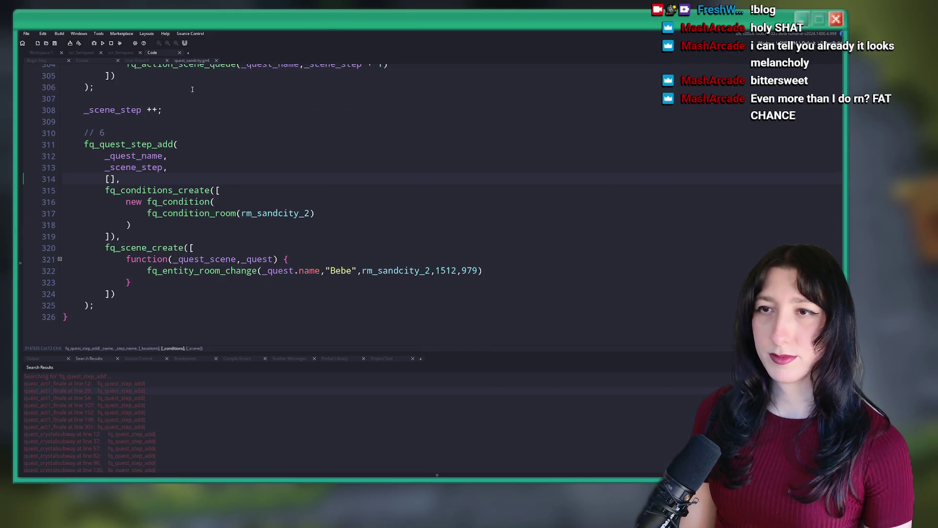
middle_click(189, 60)
middle_click(122, 216)
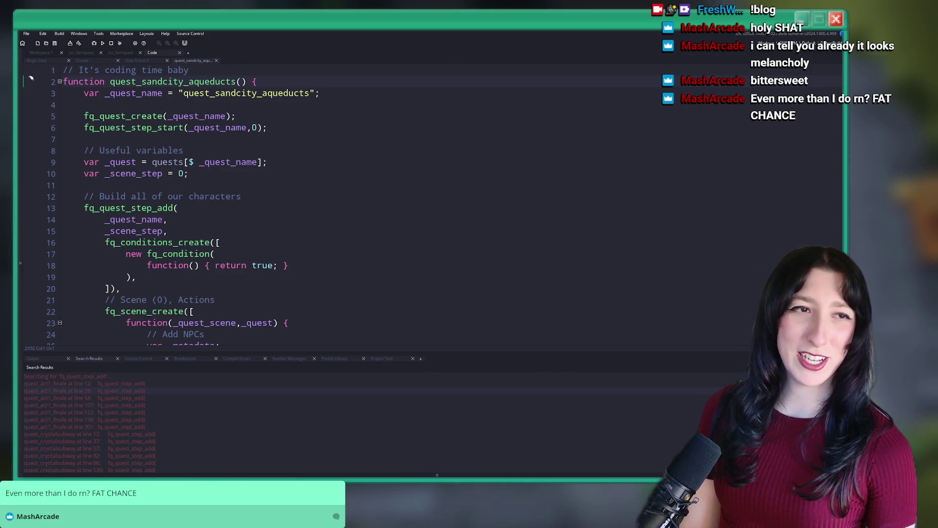
Step: Start new lines after _scene_step in the first three aqueducts quest steps
scroll(188, 190, down, 3)
click(191, 187)
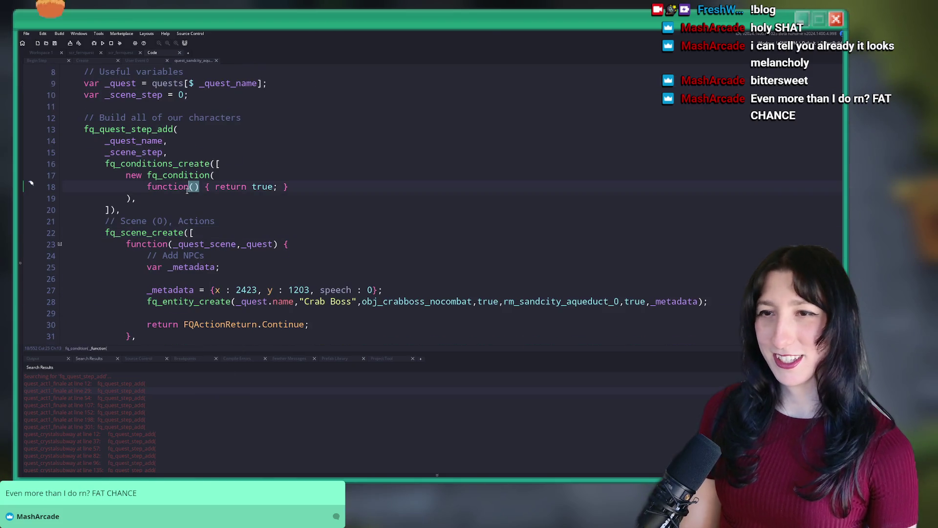
scroll(200, 169, up, 2)
click(195, 168)
key(Return)
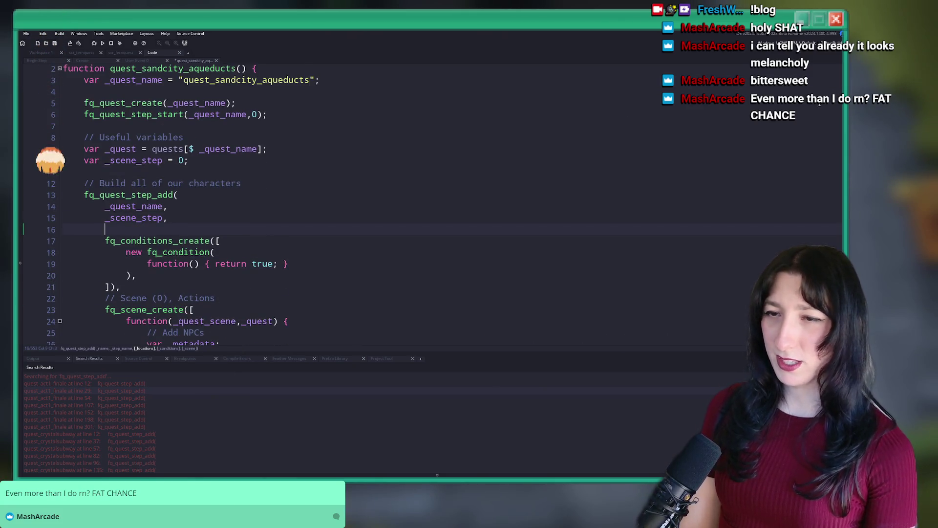
scroll(165, 228, down, 7)
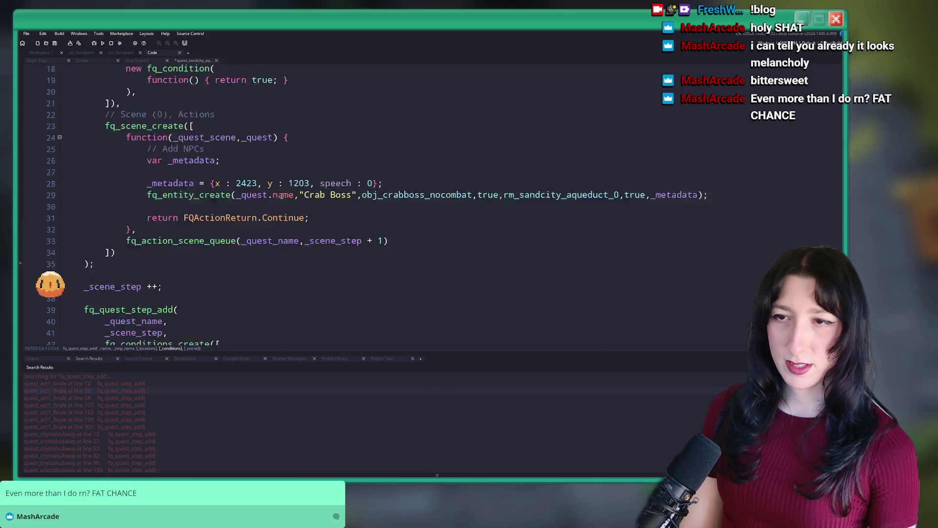
scroll(165, 228, down, 16)
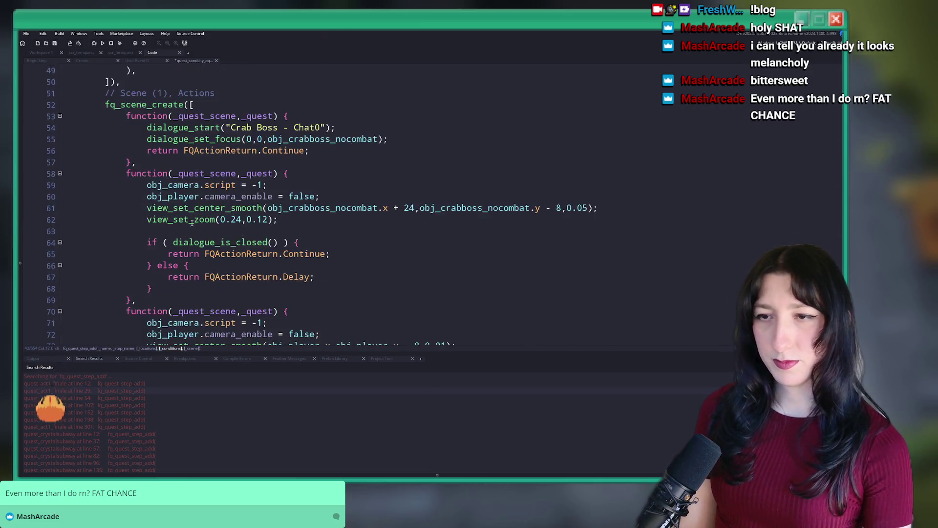
scroll(194, 218, down, 10)
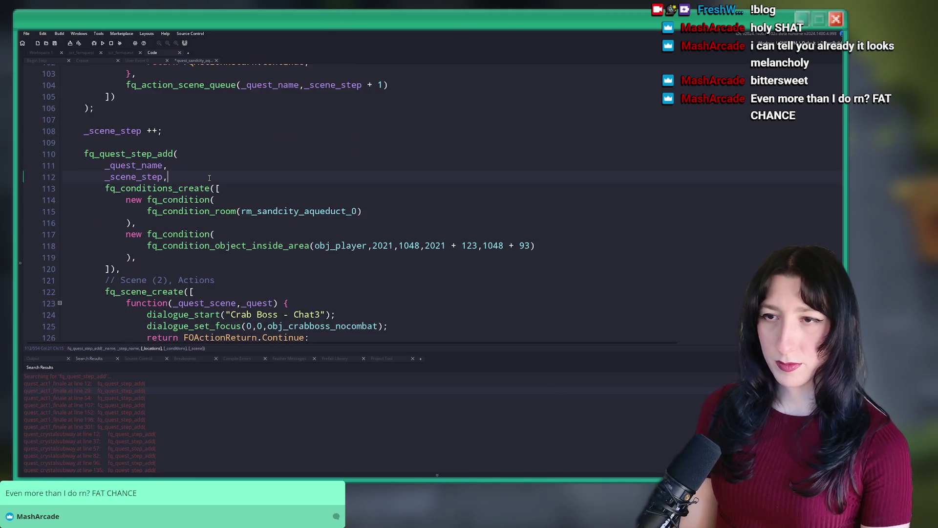
key(Return)
scroll(249, 165, down, 2)
scroll(269, 132, down, 13)
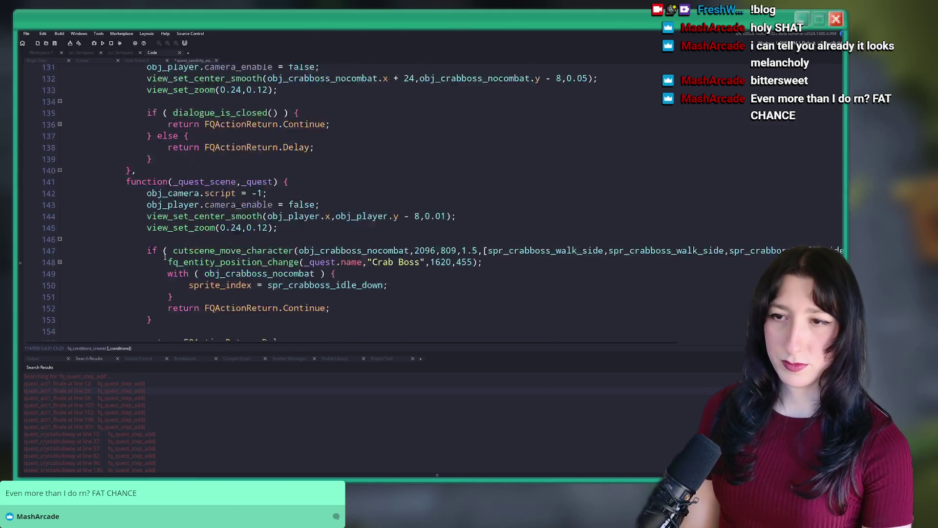
click(179, 198)
scroll(207, 234, up, 7)
scroll(207, 234, up, 6)
scroll(208, 154, down, 9)
scroll(208, 154, down, 12)
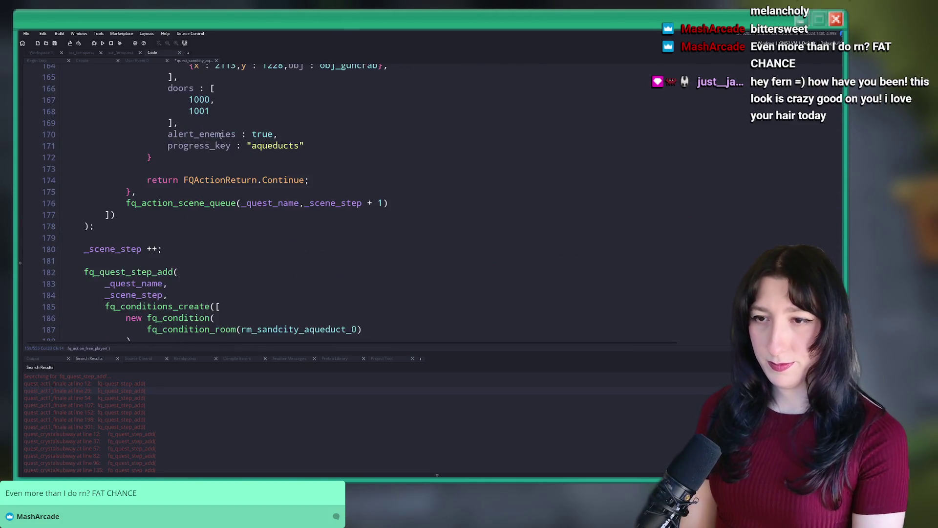
click(174, 220)
key(Return)
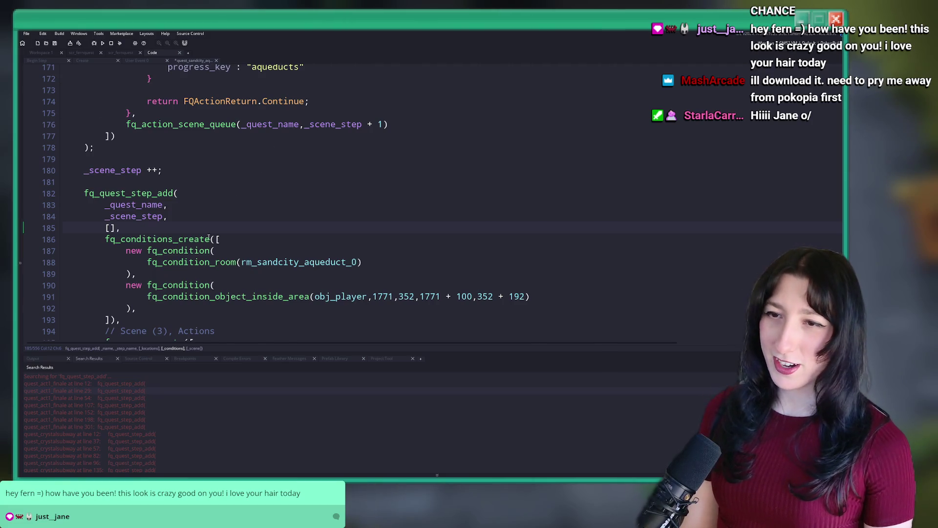
Step: Check the aqueduct room condition, then add [] locations lines to the next two steps
scroll(213, 175, down, 3)
click(213, 175)
scroll(213, 175, down, 12)
scroll(213, 175, up, 10)
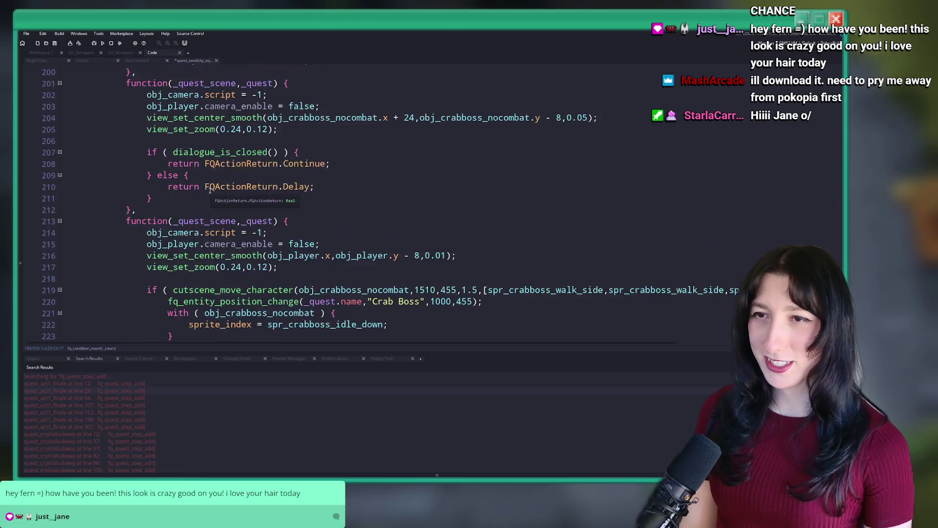
scroll(181, 184, down, 20)
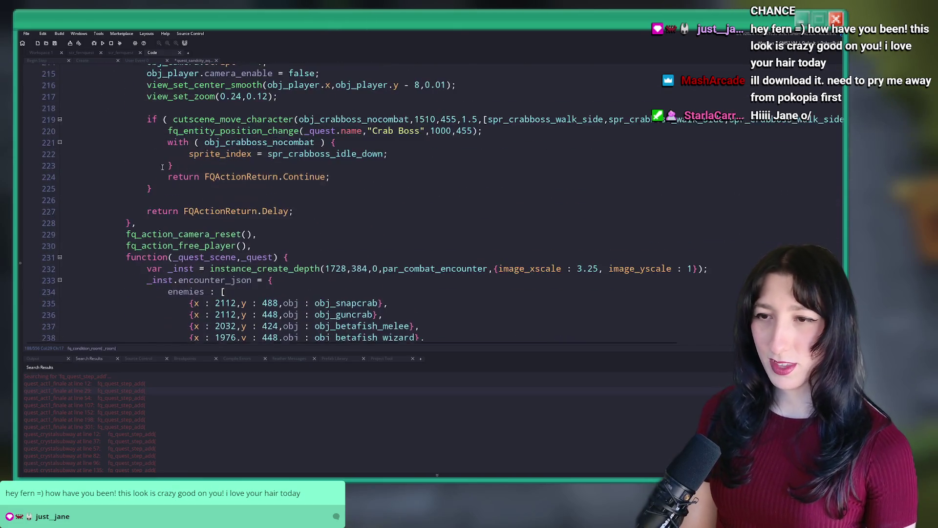
click(181, 139)
key(Return)
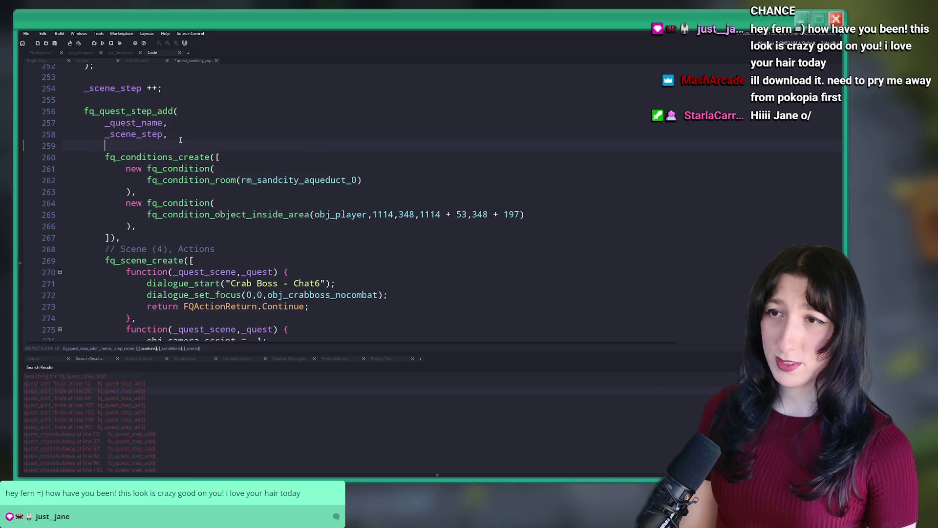
text([],)
scroll(470, 122, down, 7)
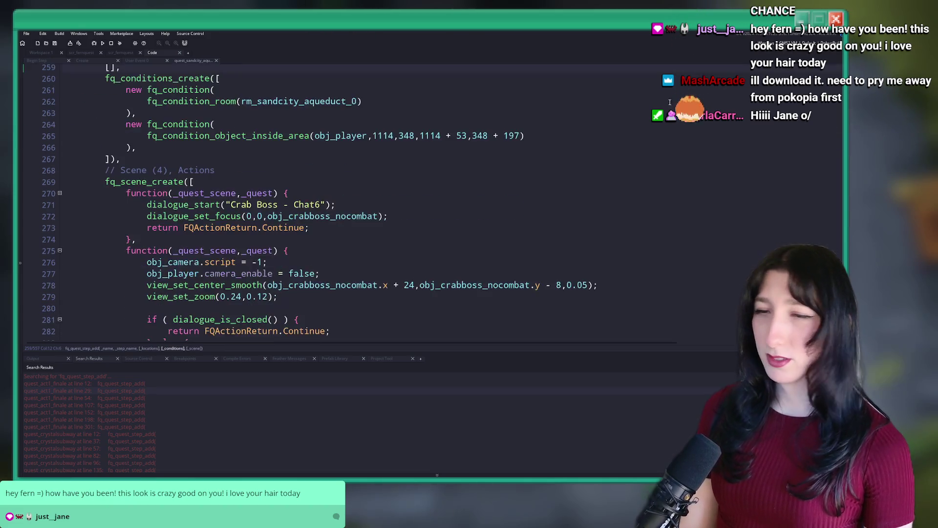
scroll(470, 122, down, 16)
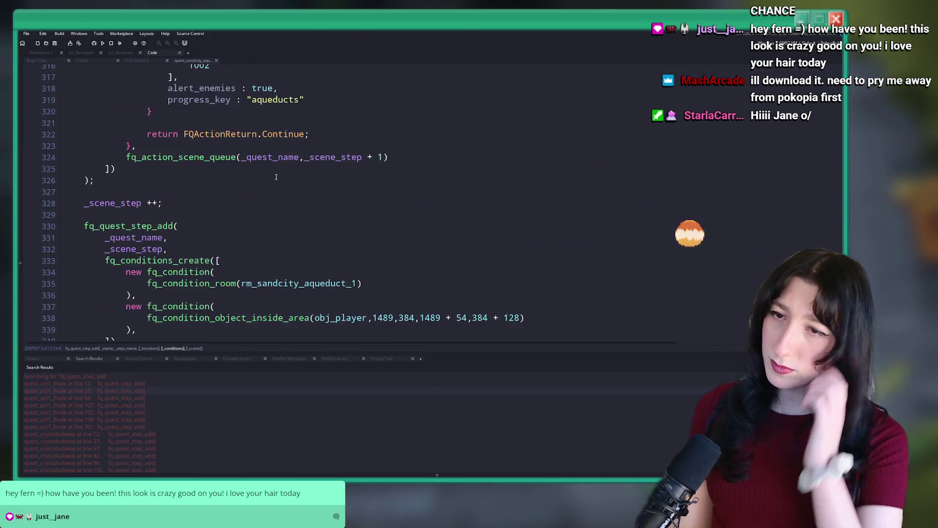
click(212, 185)
key(Return)
text([],)
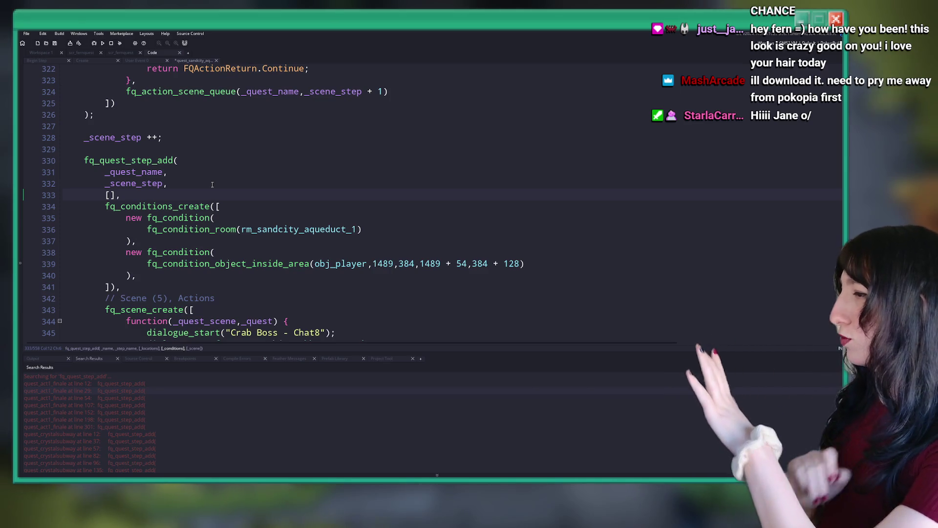
Step: Add [] locations to the remaining steps through the final one, then close the script
scroll(208, 174, down, 17)
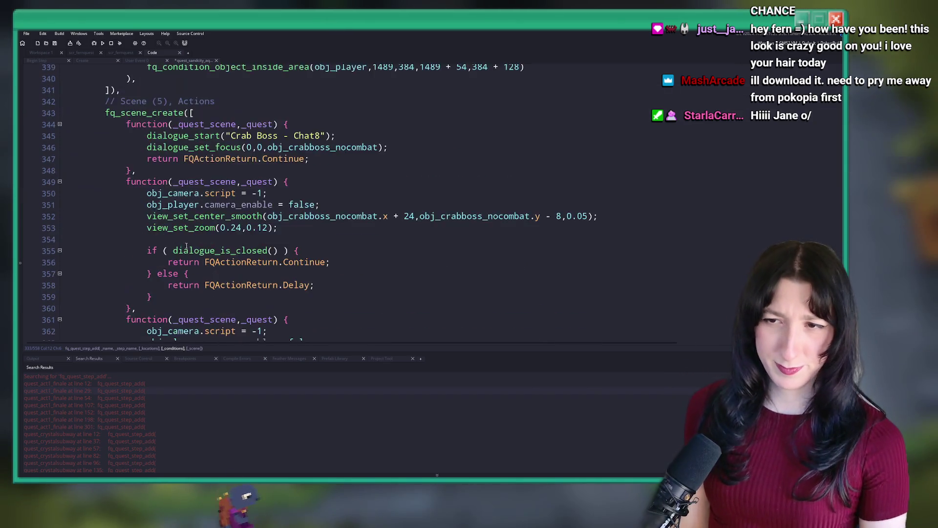
click(167, 224)
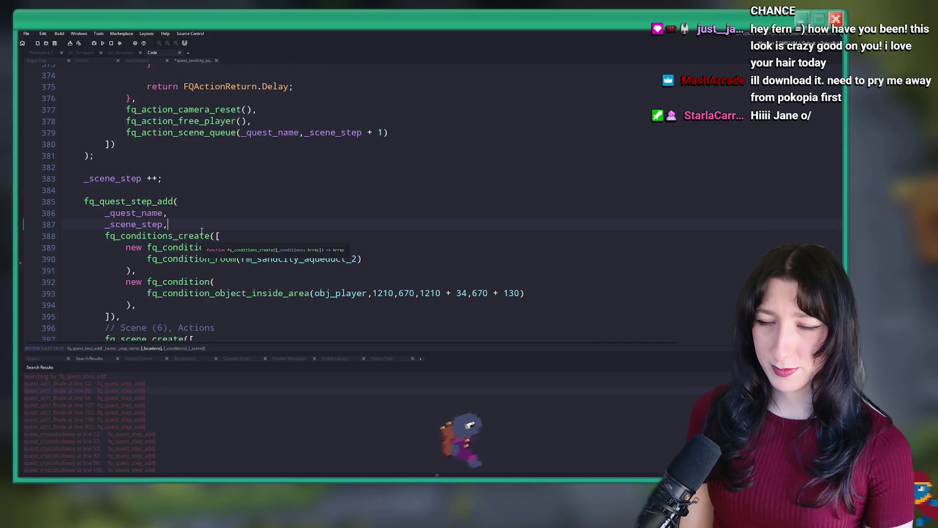
key(Return)
text([],)
scroll(204, 246, down, 2)
scroll(204, 245, down, 18)
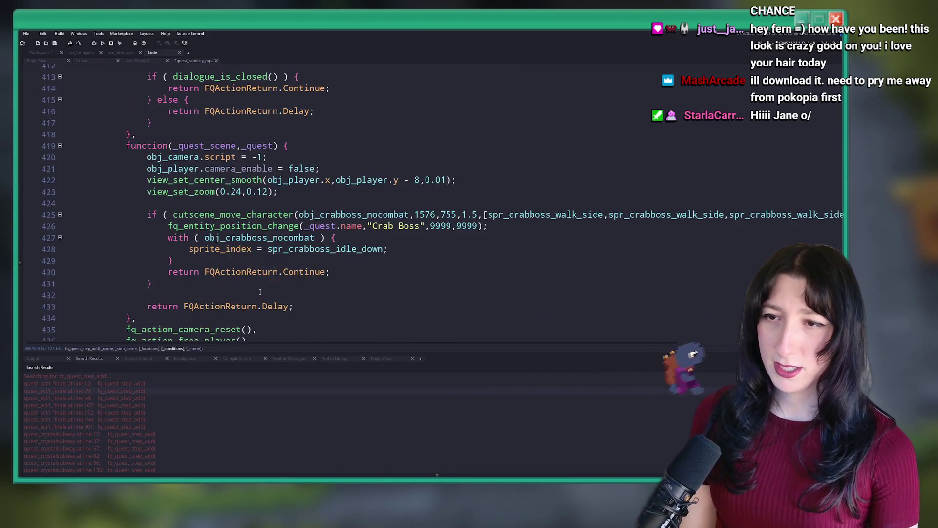
click(214, 190)
click(208, 203)
key(Return)
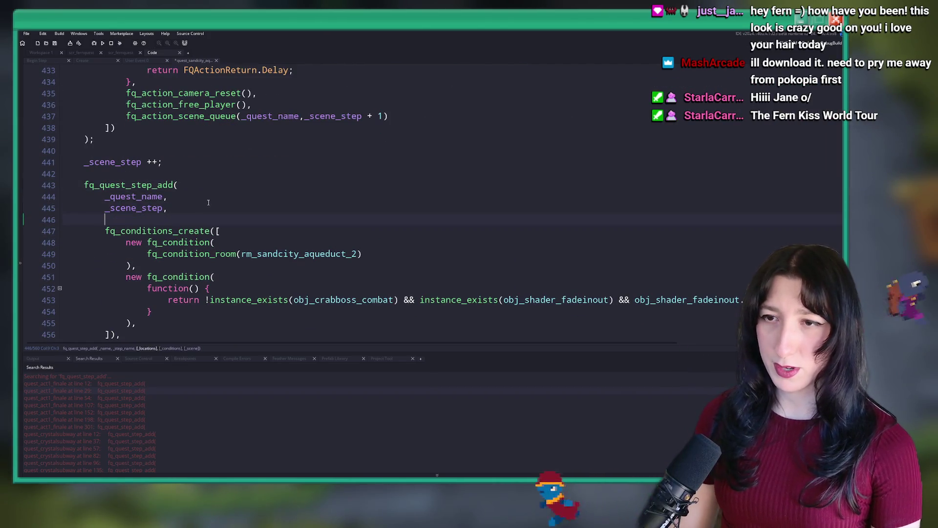
text([],)
scroll(200, 234, down, 8)
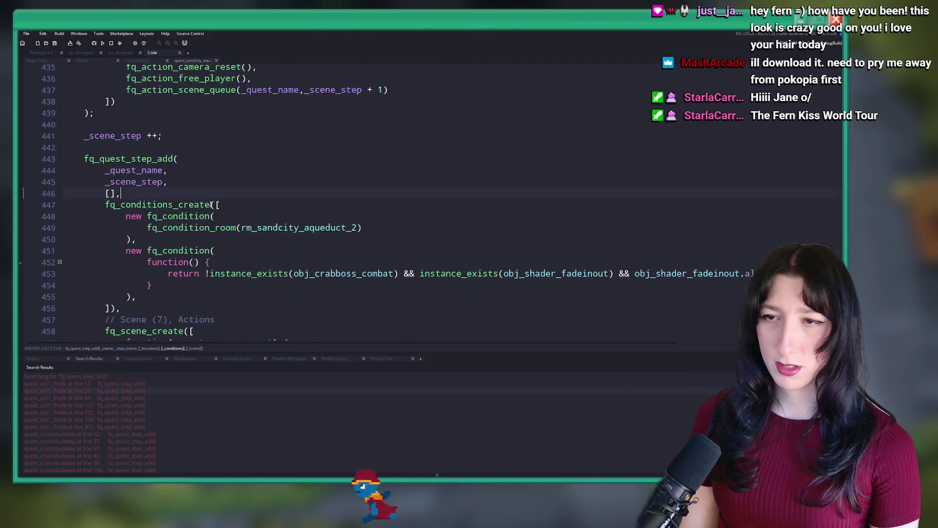
scroll(195, 259, down, 19)
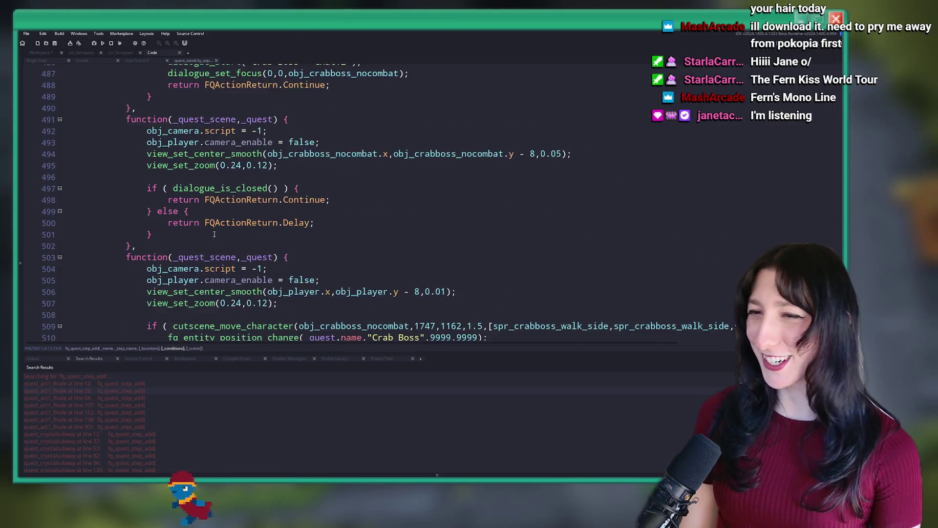
click(201, 248)
key(Return)
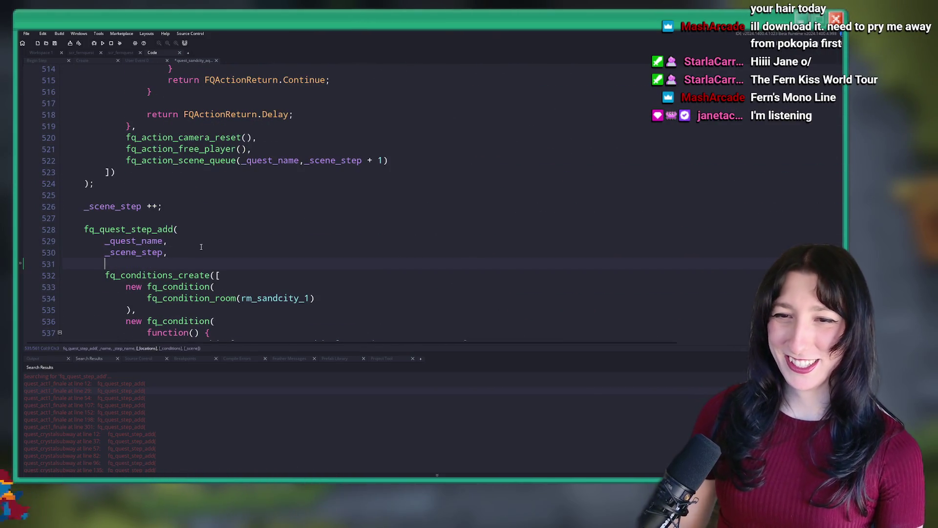
text([],)
scroll(212, 246, down, 9)
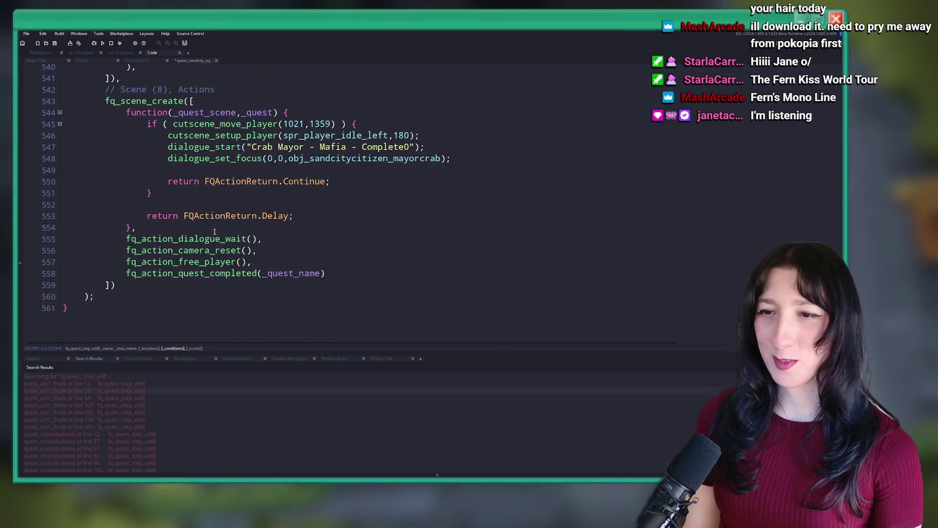
middle_click(195, 60)
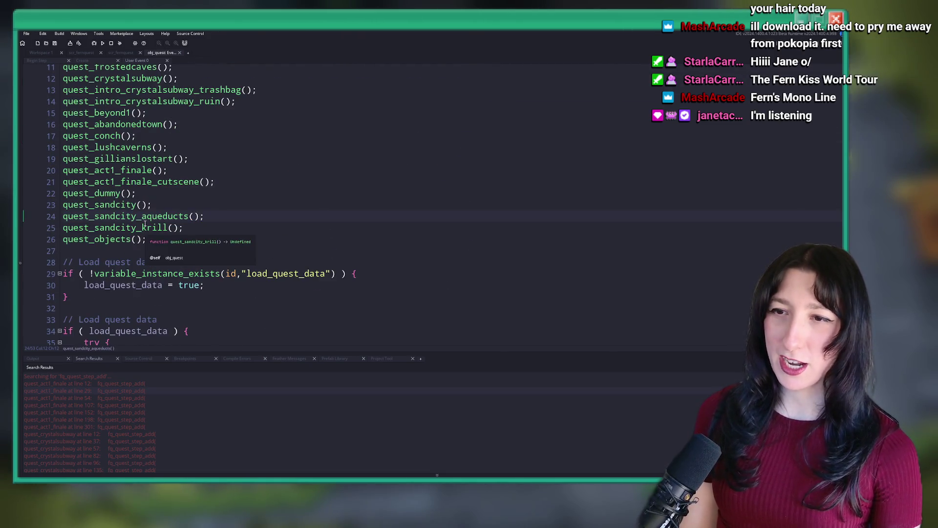
Step: Open quest_sandcity_krill and add [] locations arguments to its three quest steps
middle_click(145, 225)
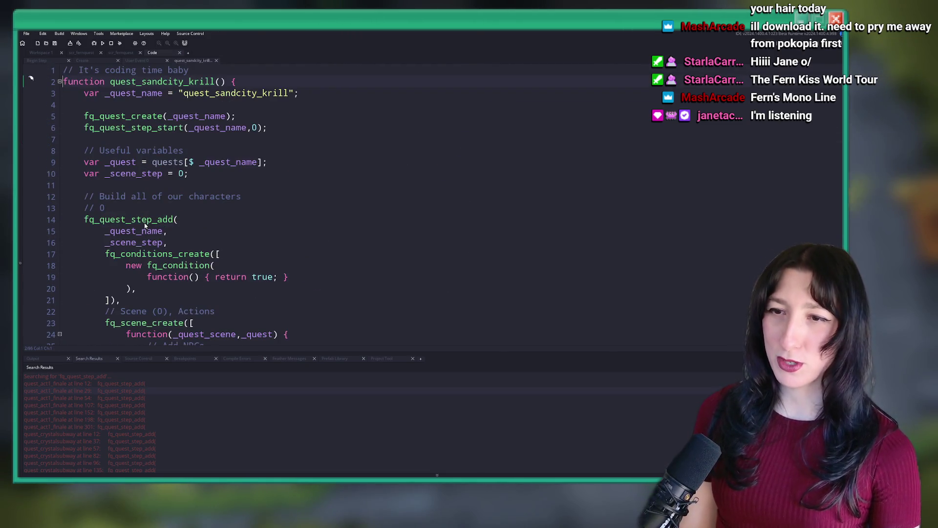
click(194, 244)
key(Return)
text([],)
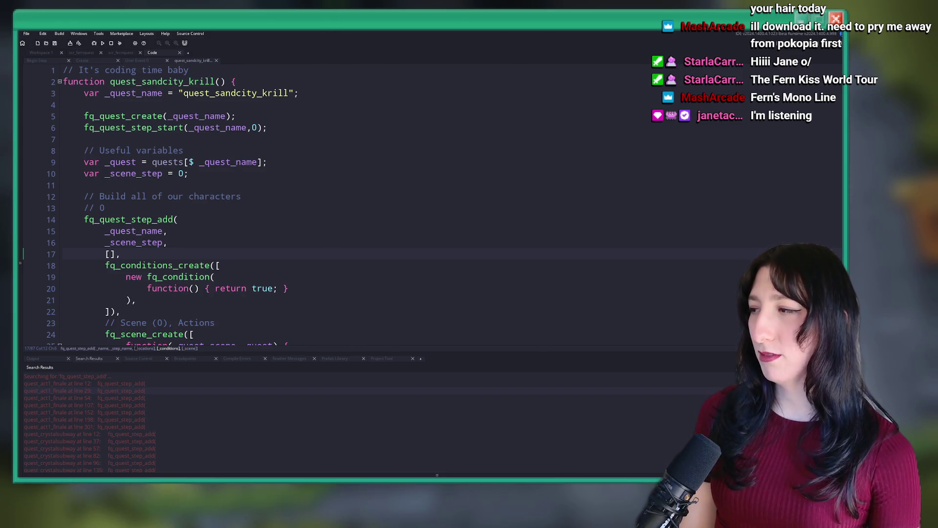
scroll(84, 301, down, 9)
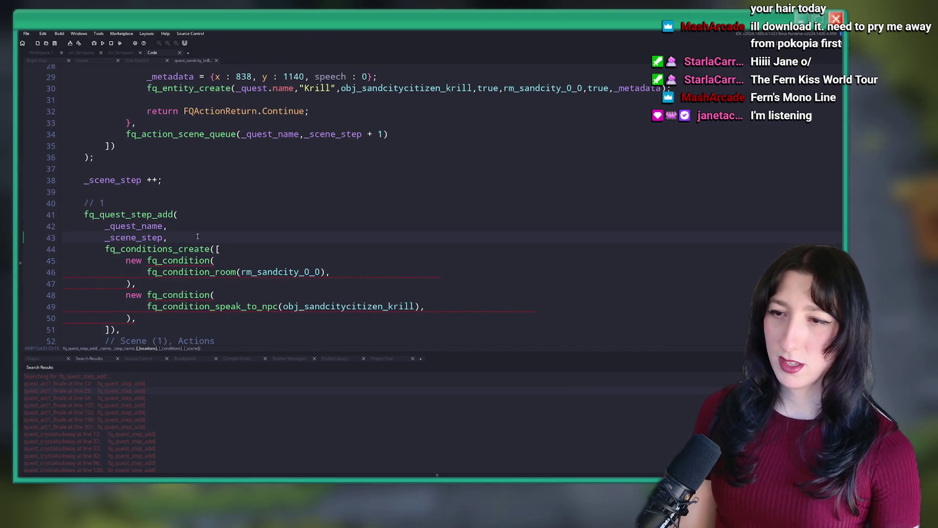
key(Return)
text([],)
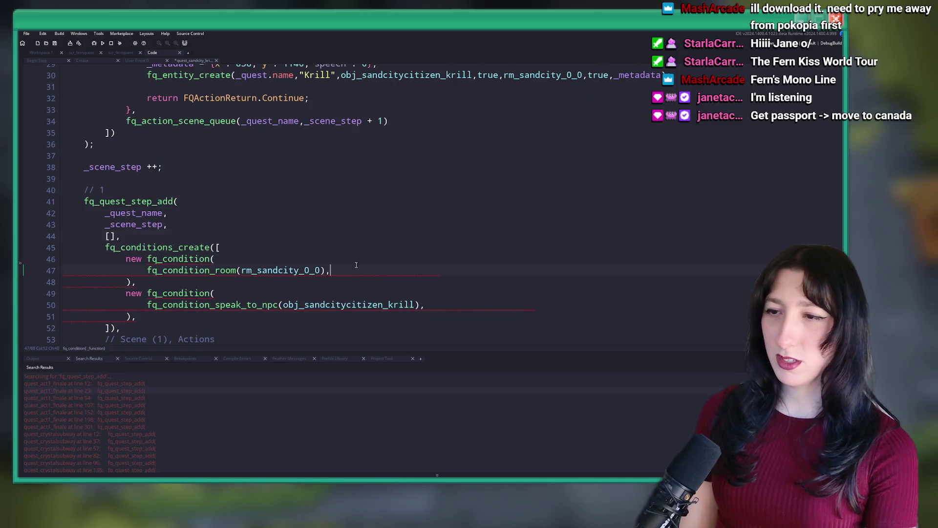
scroll(212, 162, down, 6)
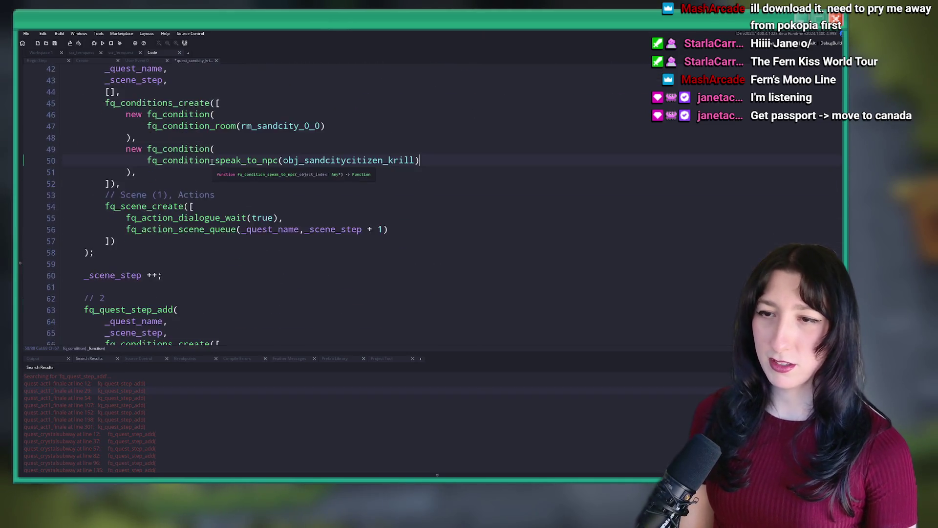
key(Return)
text([],)
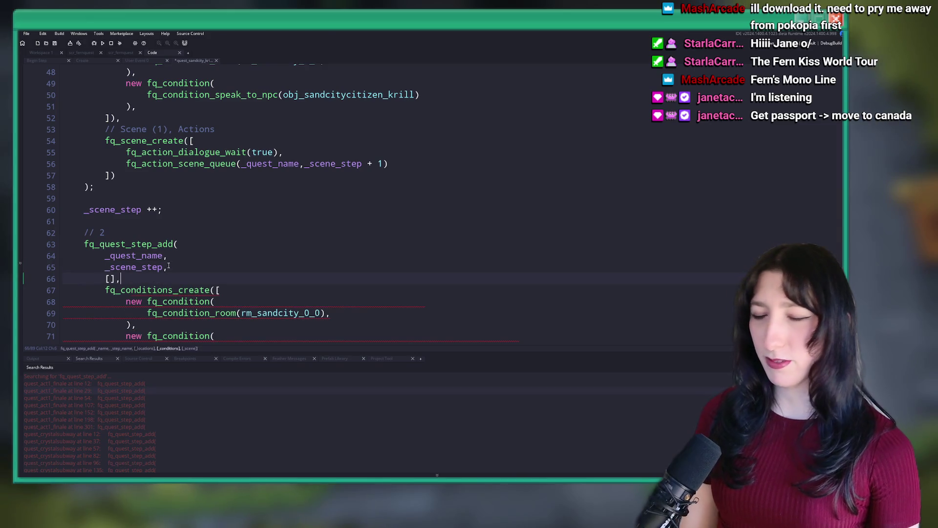
scroll(293, 271, down, 2)
Step: Delete the trailing comma after the speak-to-krill condition, save, and close the script
click(424, 247)
click(423, 283)
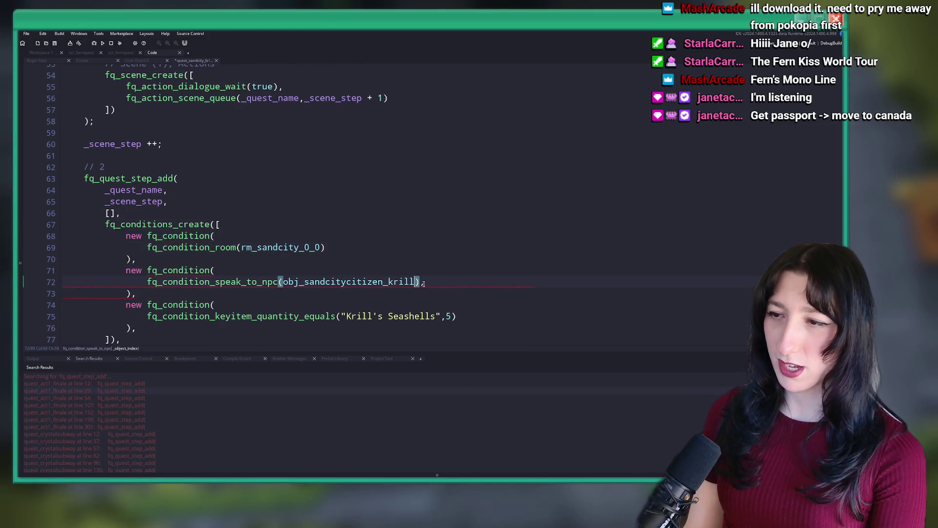
key(Delete)
scroll(410, 254, down, 5)
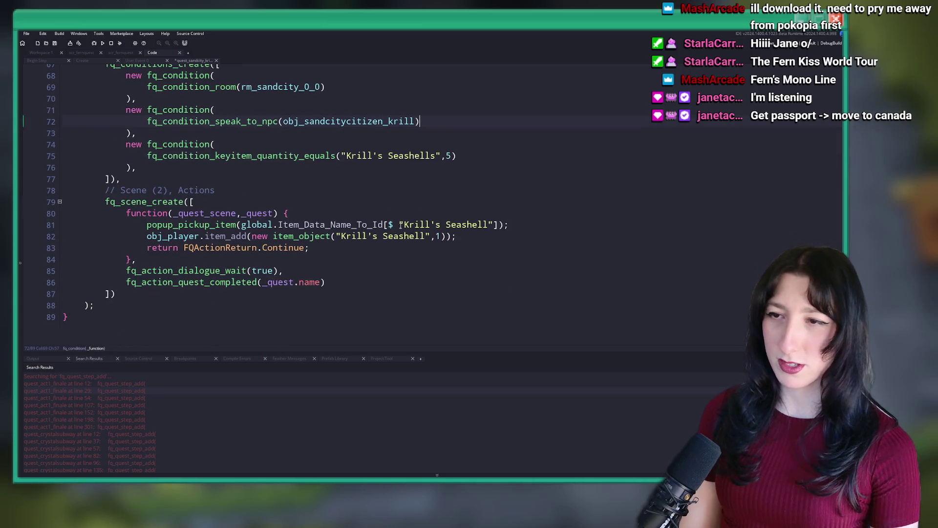
key(ctrl+s)
scroll(485, 169, up, 2)
scroll(492, 240, down, 2)
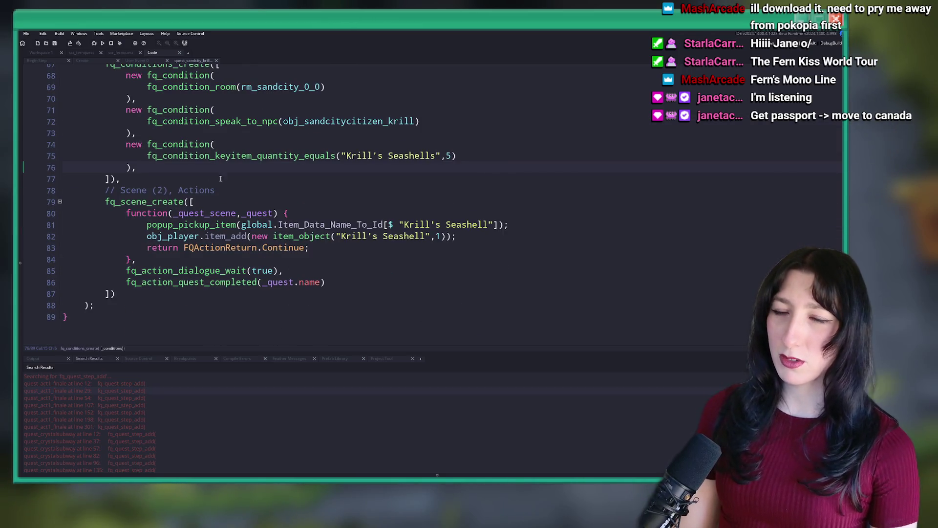
key(ctrl+w)
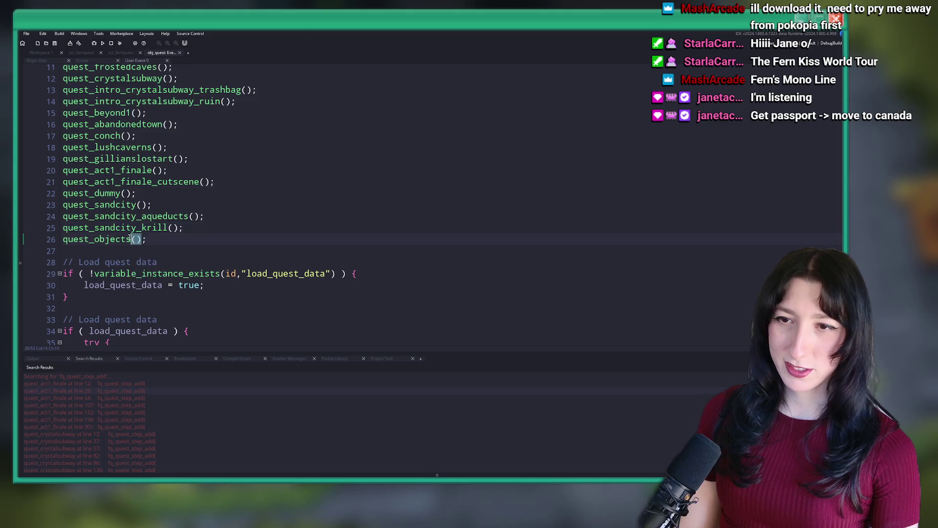
Step: Remove the trailing comma after the condition function in quest_objects, save, and close it
middle_click(129, 239)
key(BackSpace)
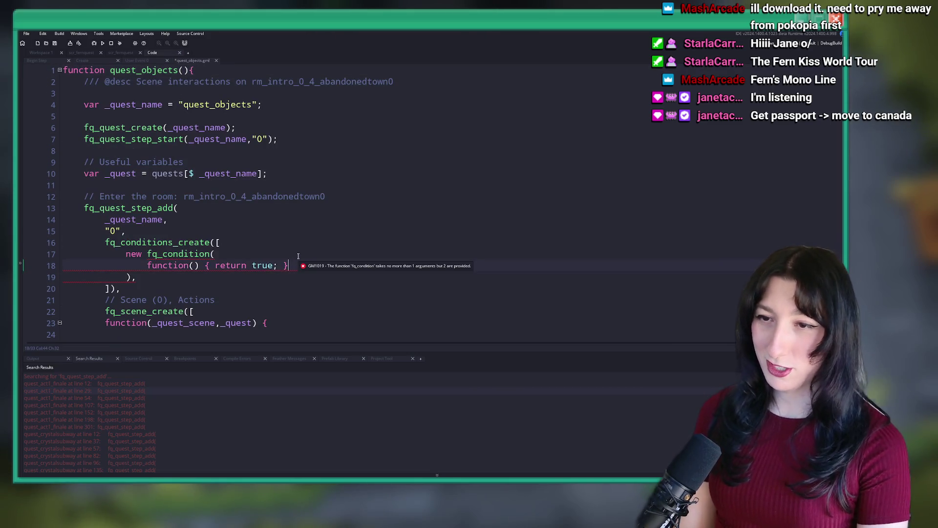
scroll(298, 261, down, 4)
scroll(299, 260, up, 2)
key(ctrl+s)
scroll(198, 147, up, 2)
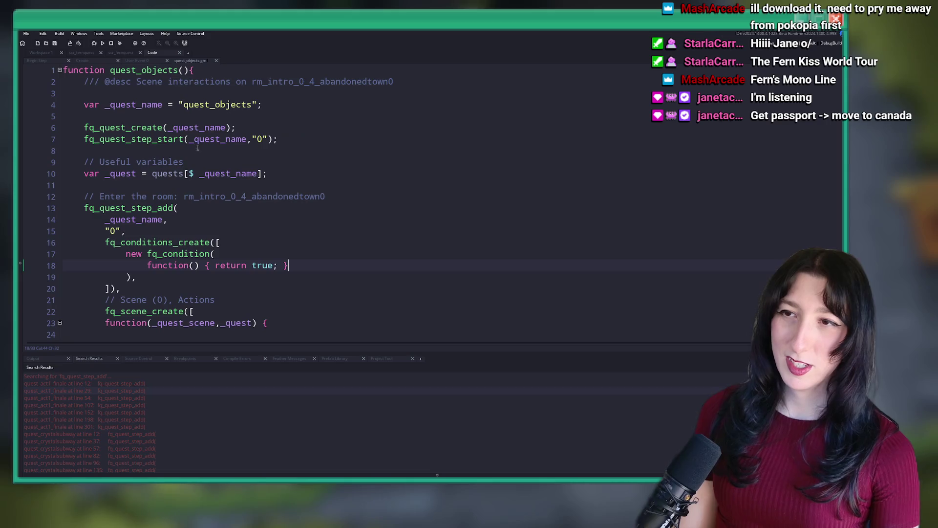
middle_click(196, 62)
scroll(135, 238, up, 1)
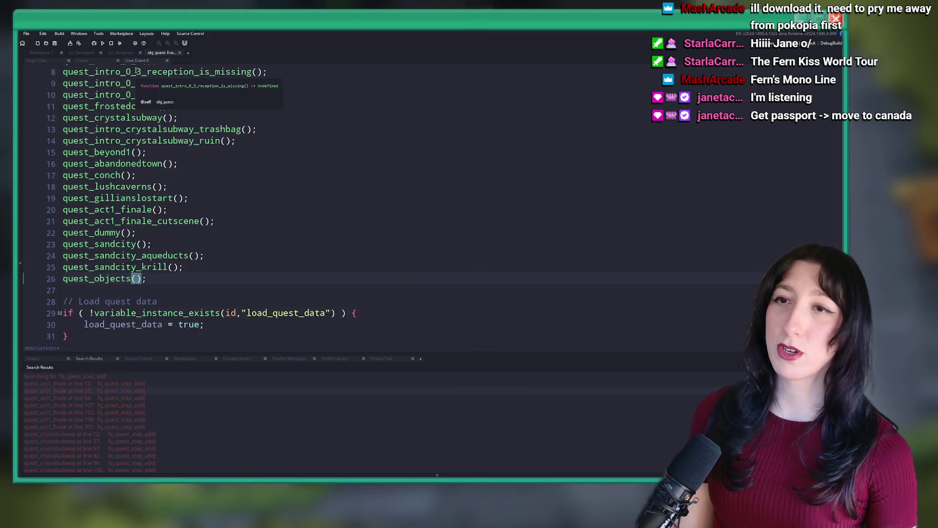
click(116, 278)
Step: In fq_quest_step_add, show_message("FWICK") for non-array or non-empty _locations, then run the game
middle_click(100, 256)
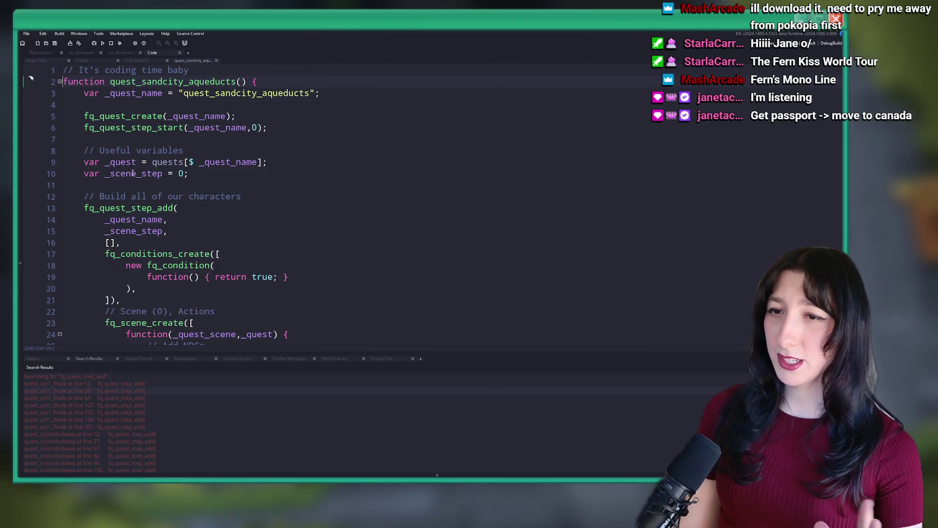
middle_click(130, 209)
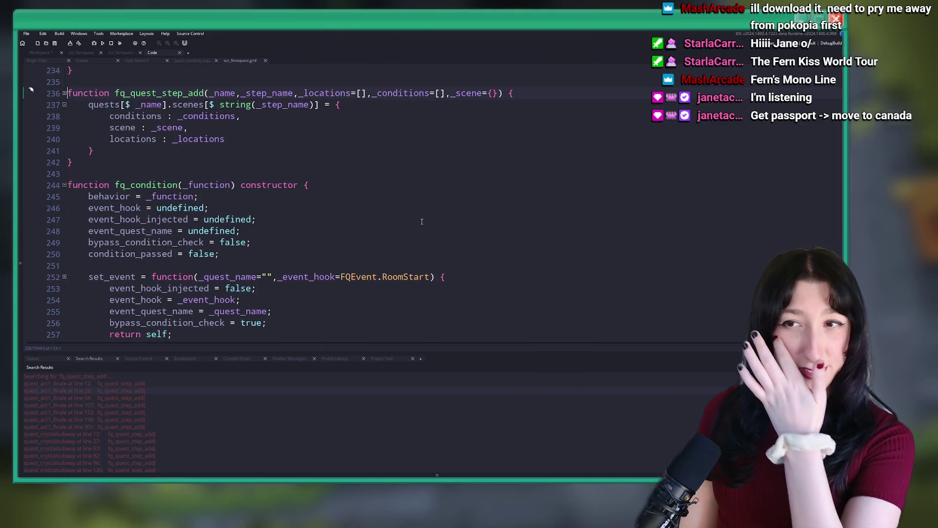
click(576, 90)
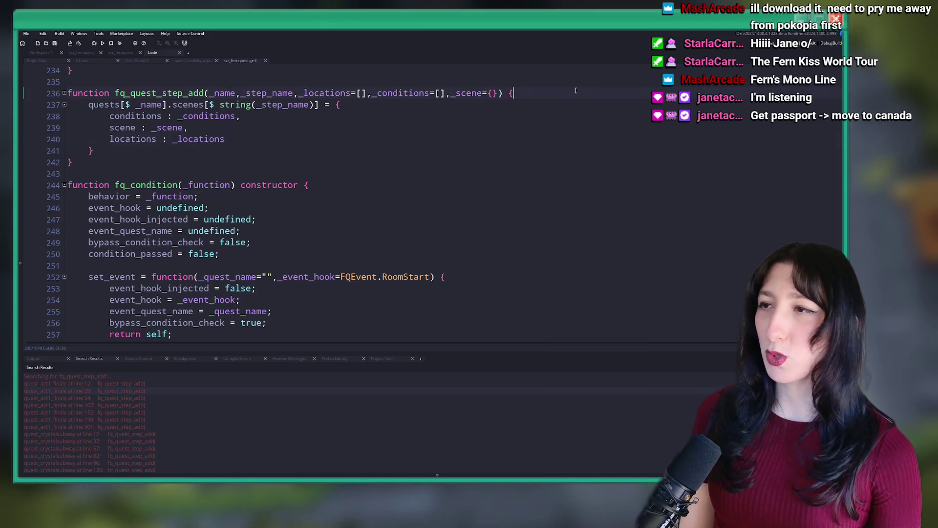
key(Return)
text(if ( i)
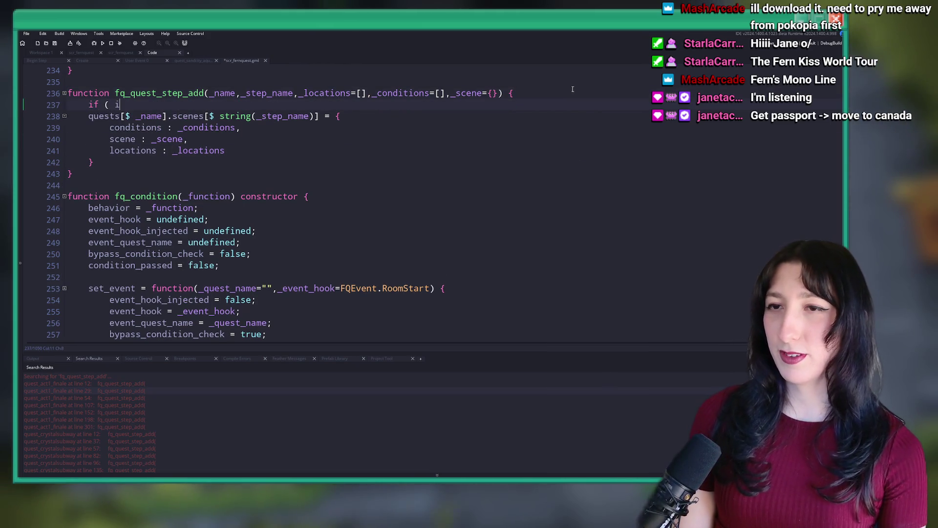
key(BackSpace)
text(!is_array)
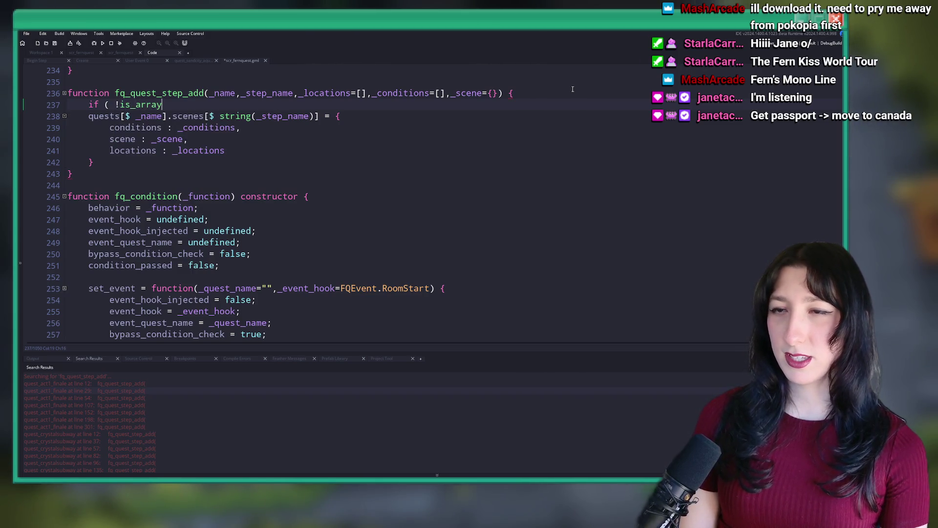
text((_locations) || a)
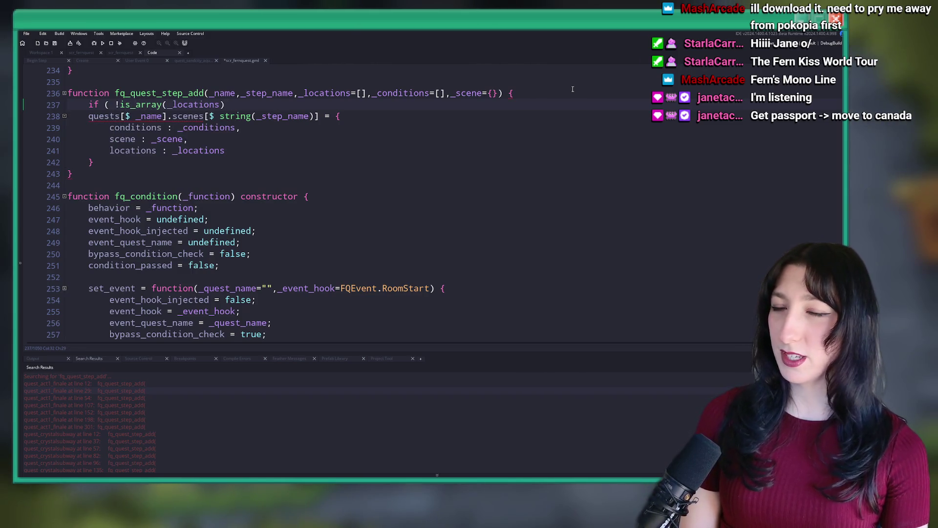
text(rray_)
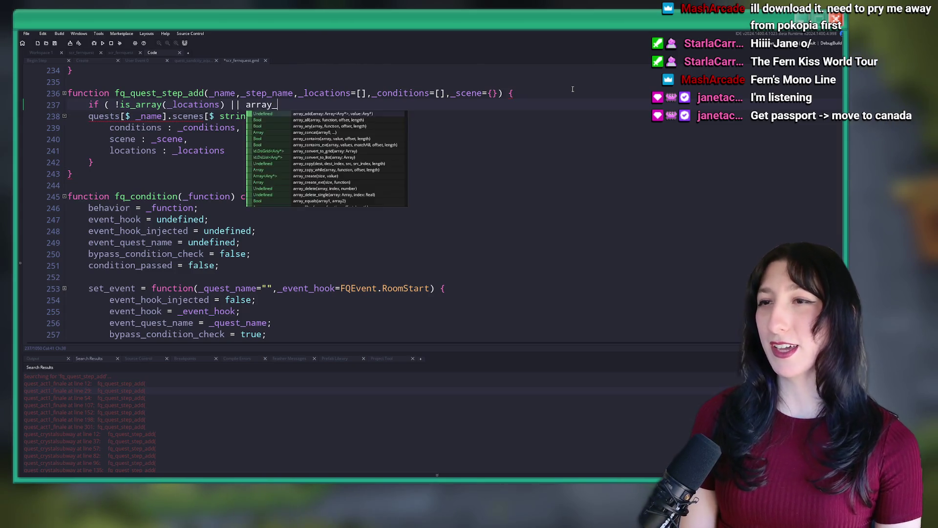
text(length(_locations) > 0 ) {)
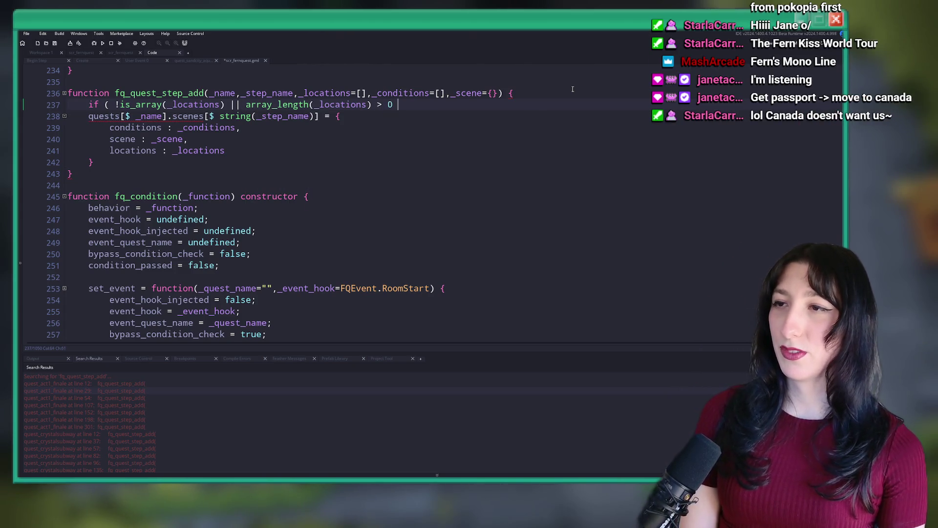
key(Return)
text(exi)
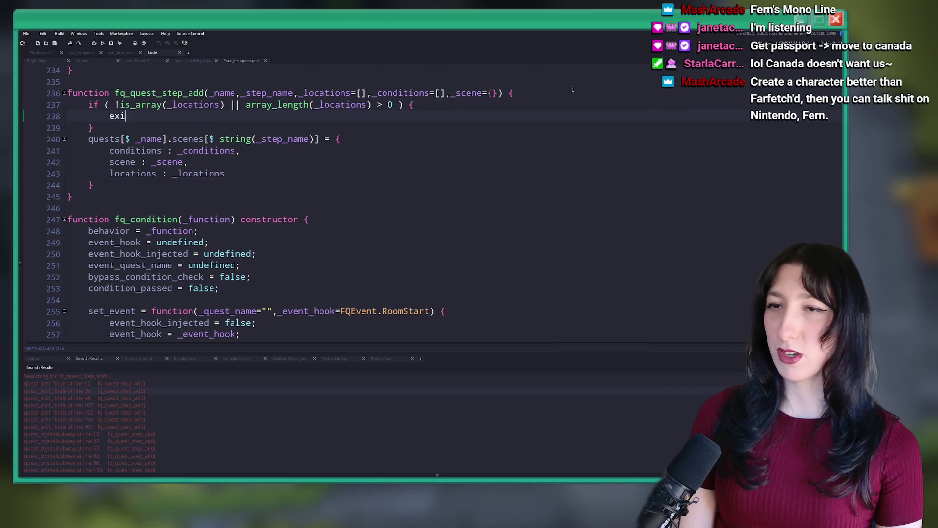
key(BackSpace)
key(BackSpace)
key(BackSpace)
text(_mes)
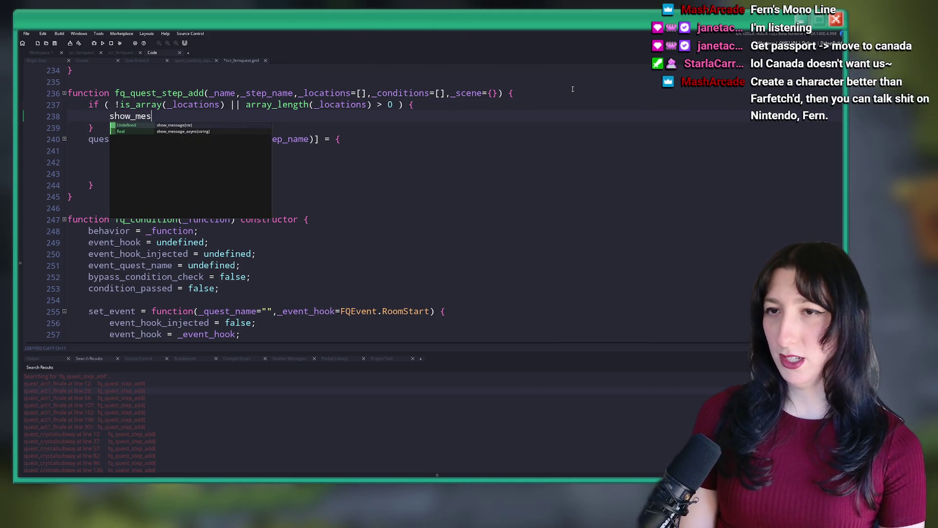
text(sage("FWICK");)
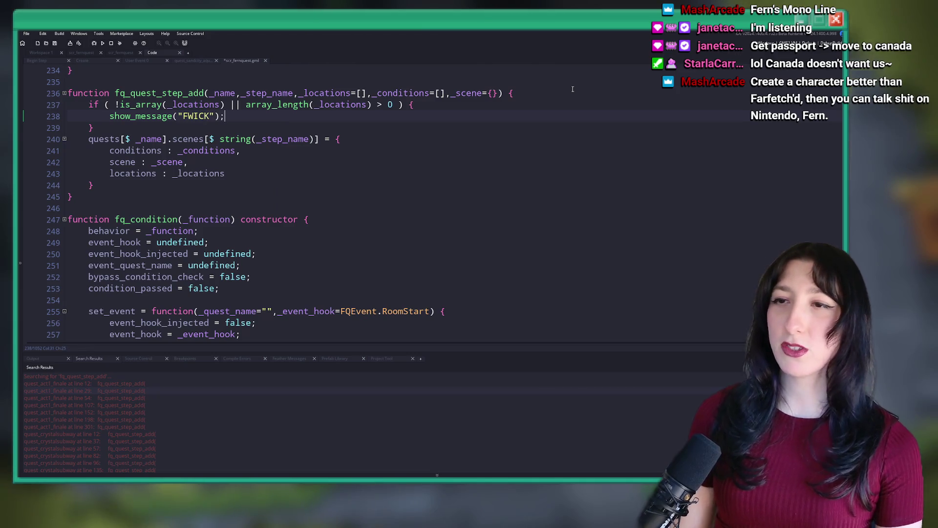
key(Down)
key(Return)
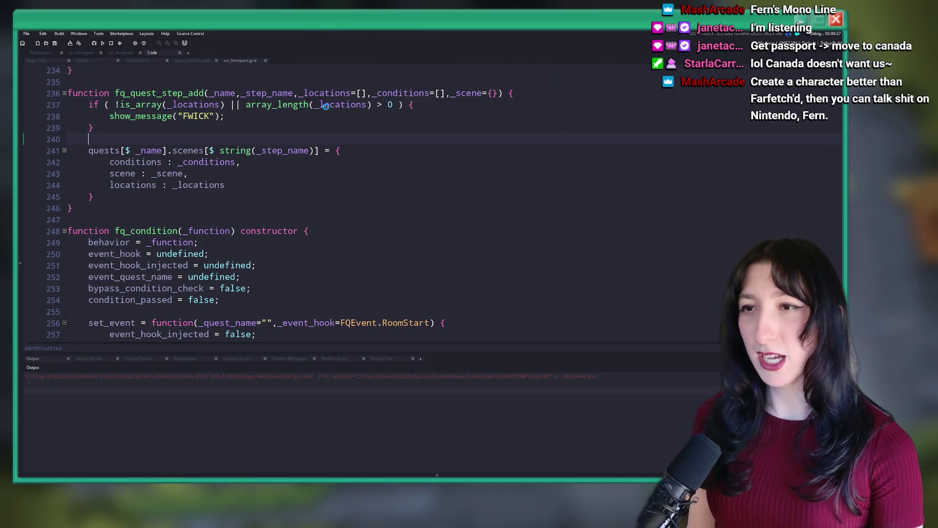
key(F5)
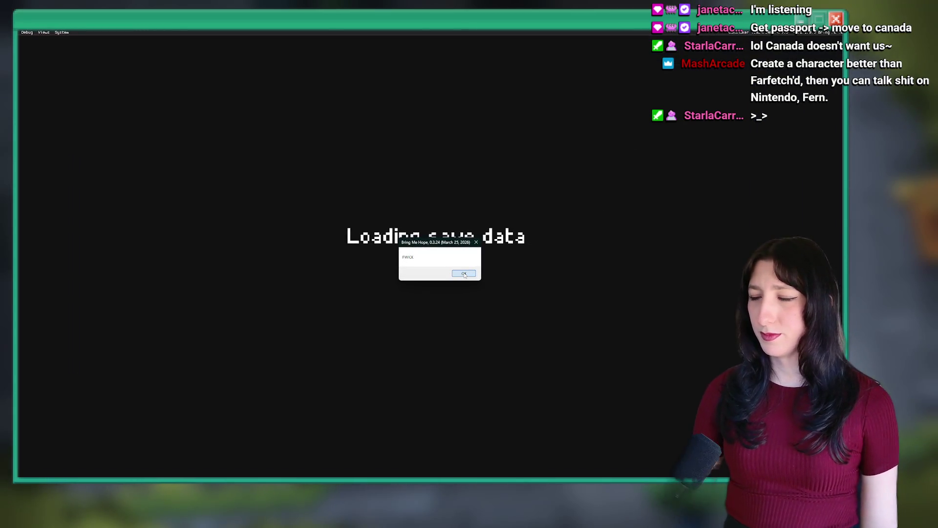
Step: Dismiss the FWICK message, maximize the code editor, and stop the running game
click(465, 274)
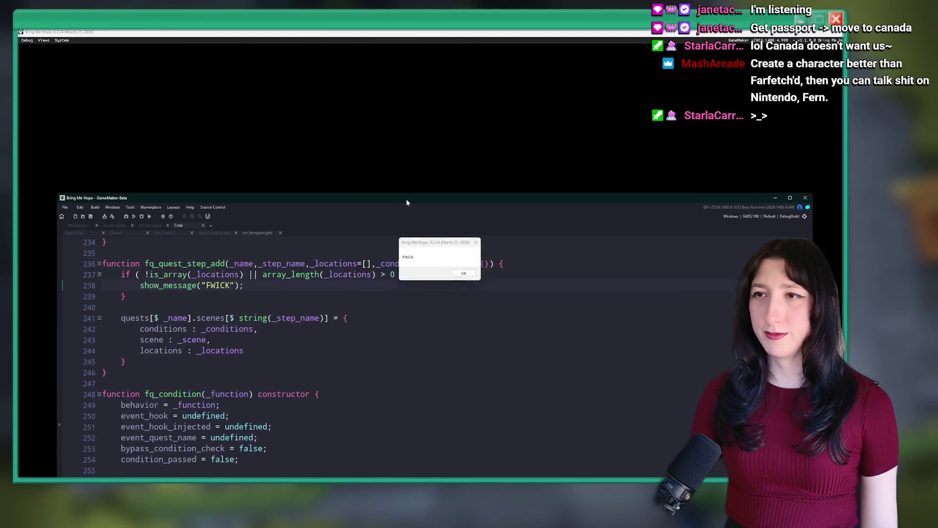
double_click(406, 202)
click(112, 44)
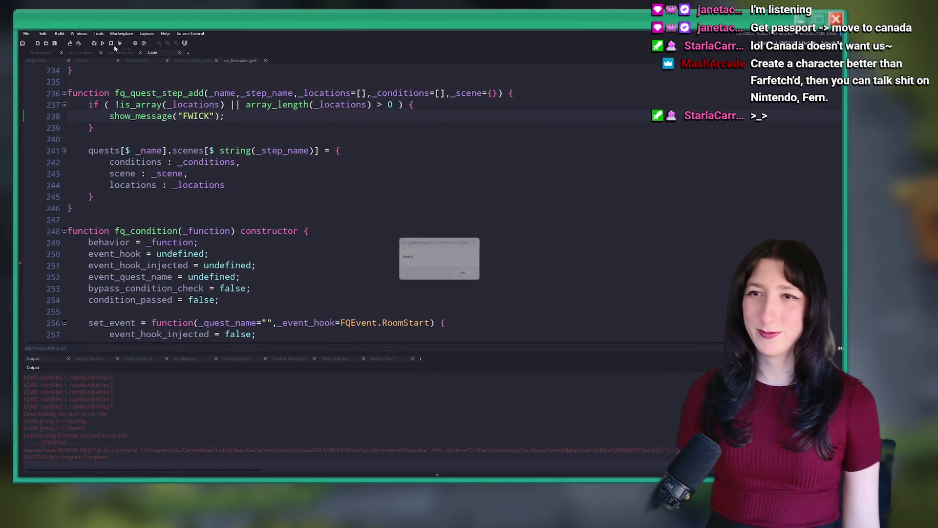
Step: Replace "FWICK" with debug_get_callstack() in the message call and rerun the game
click(219, 116)
drag(211, 124, 178, 119)
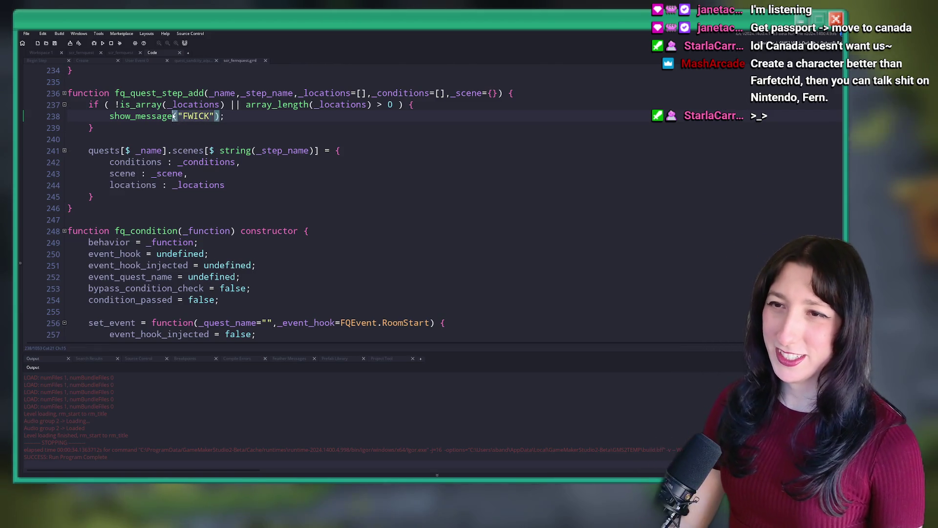
text(debugk)
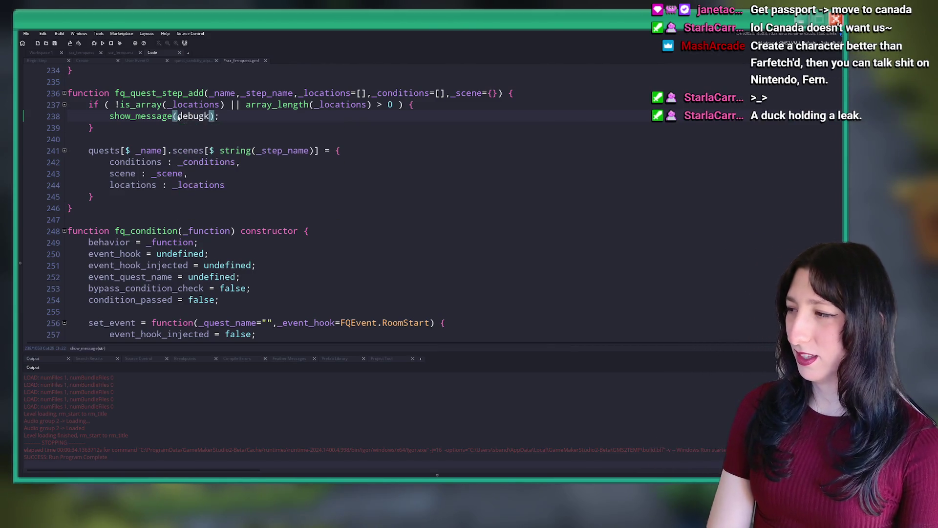
text(_get_)
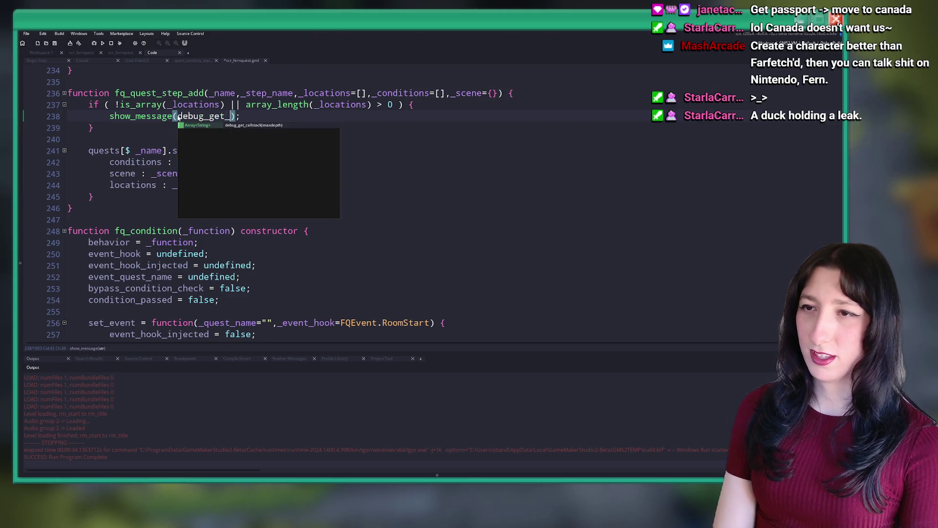
key(Return)
key(F5)
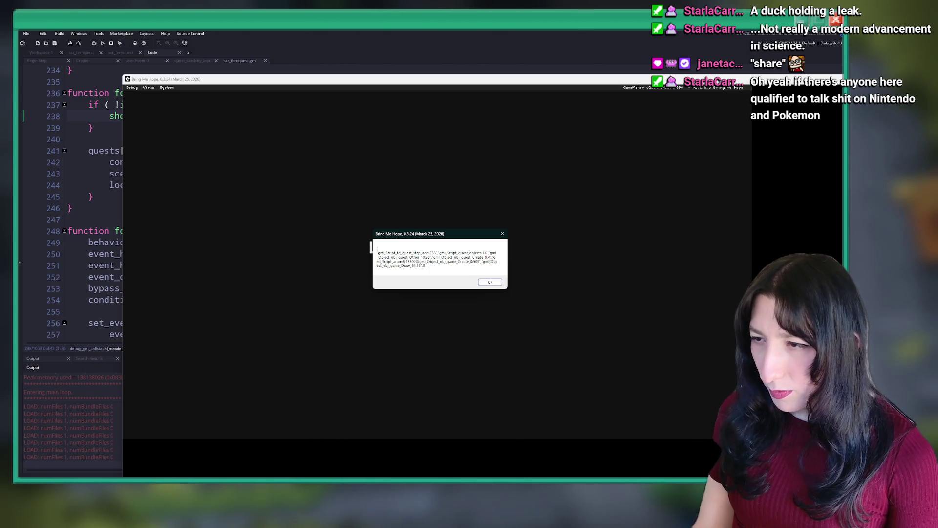
click(417, 52)
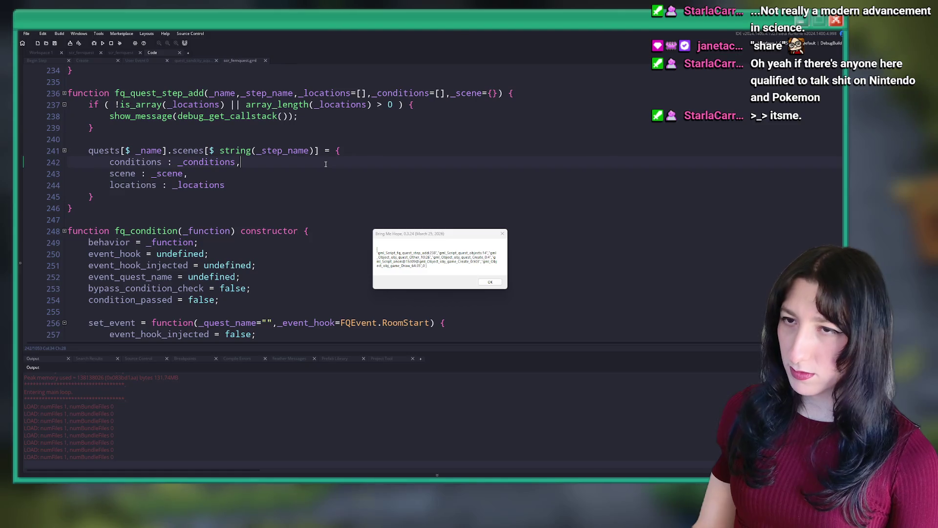
Step: Open quest_objects and add a new locations line after the step name in fq_quest_step_add
key(ctrl+t)
text(quest_obj)
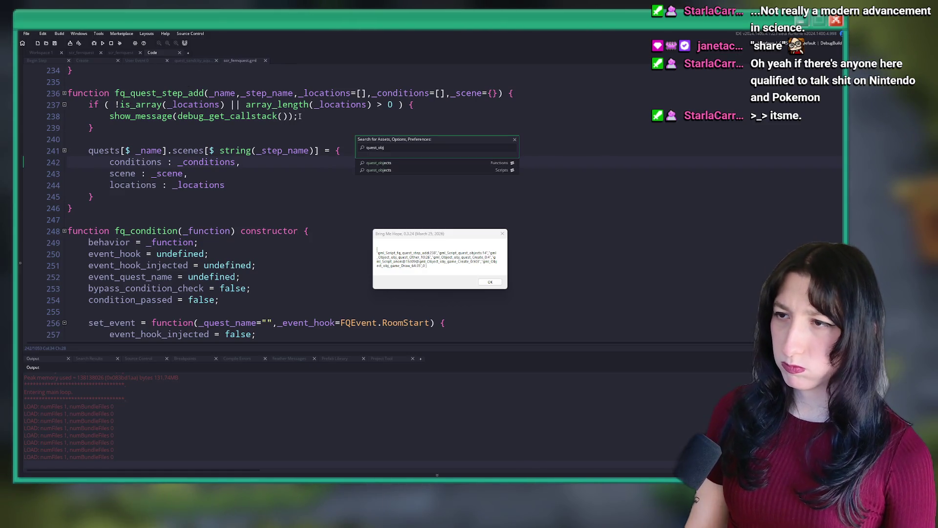
key(Return)
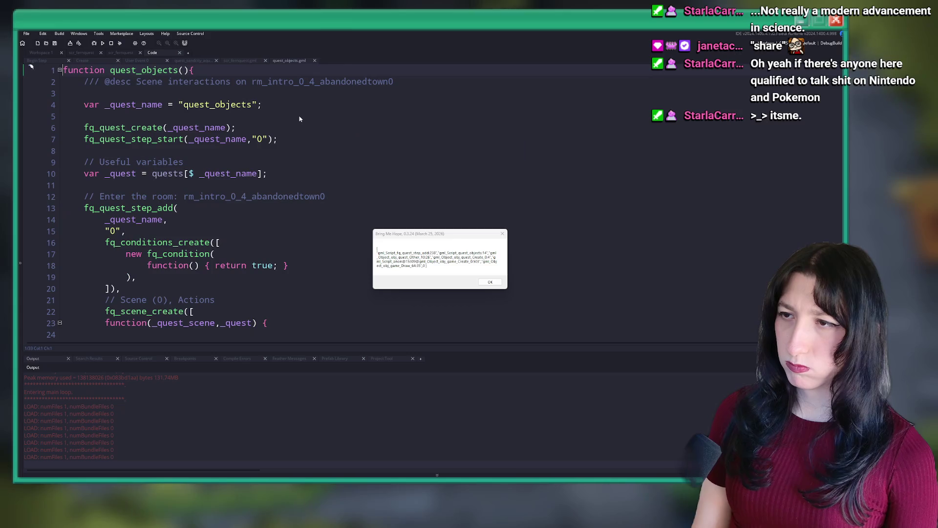
scroll(244, 145, down, 2)
key(Return)
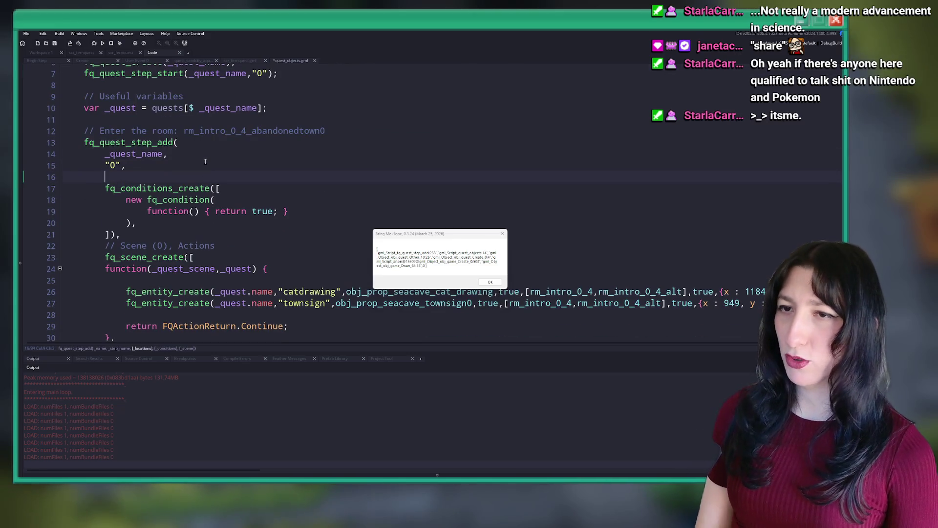
text([],)
scroll(205, 161, up, 3)
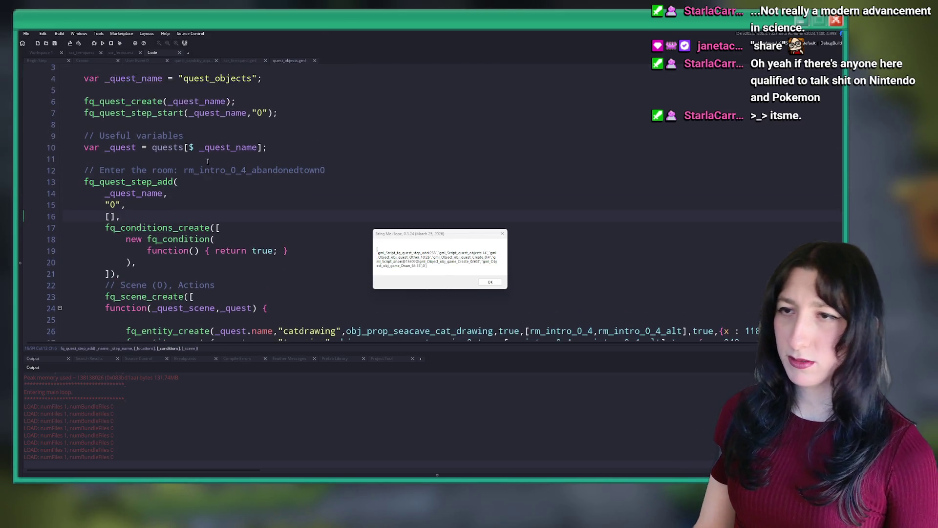
Step: Dismiss both call stack messages, stop the game, and run it again
click(491, 283)
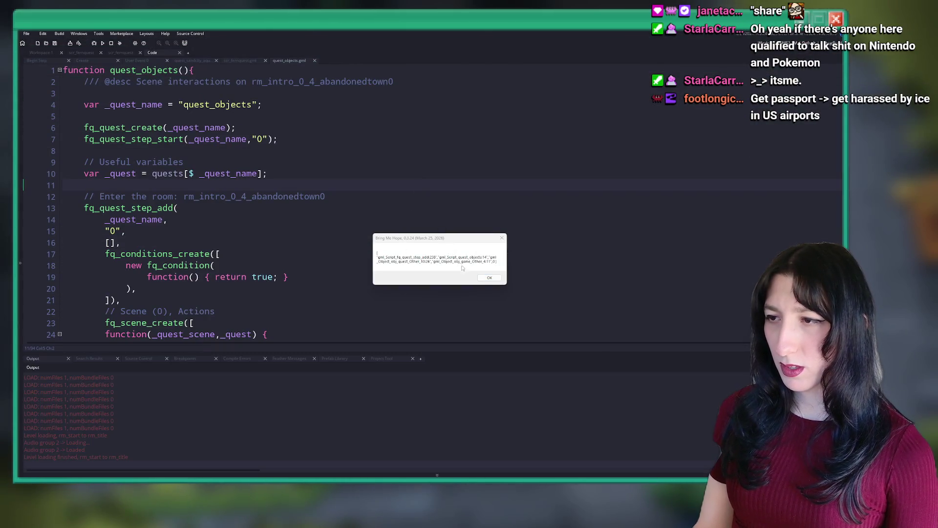
click(485, 280)
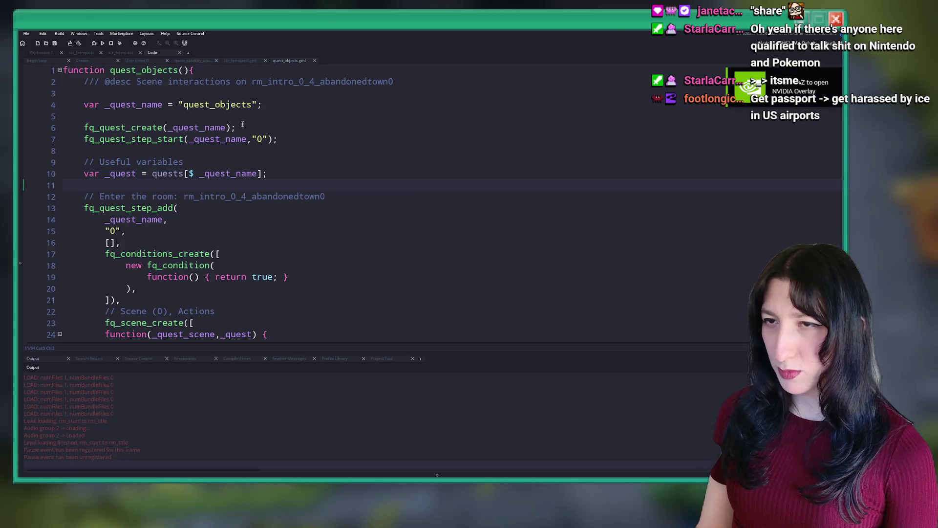
click(112, 44)
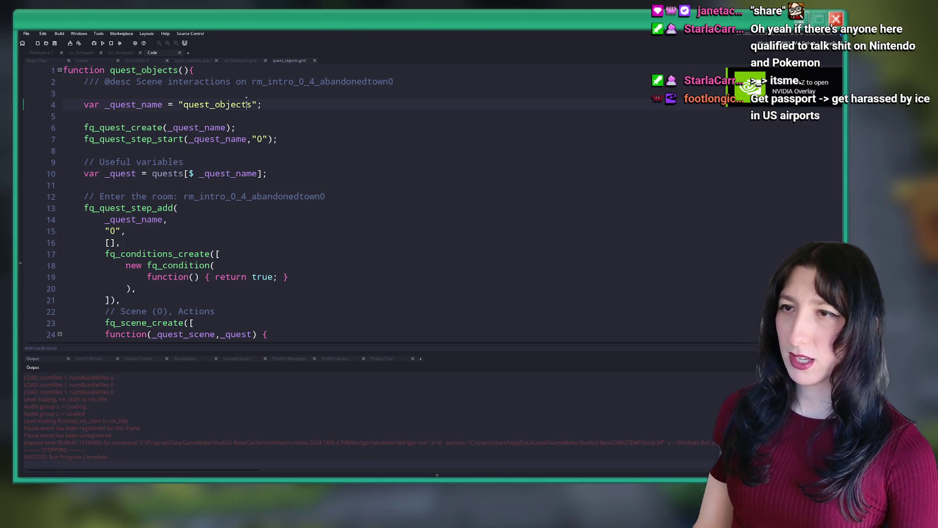
key(F5)
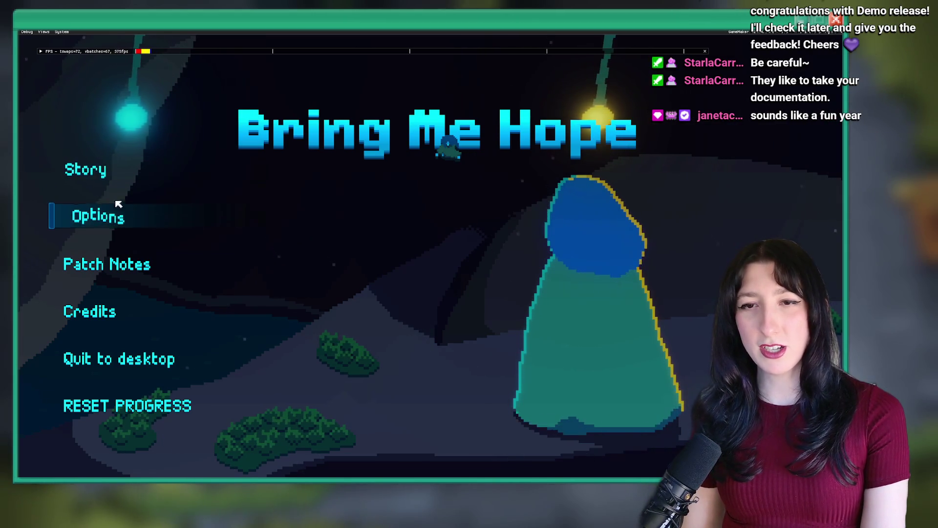
click(94, 168)
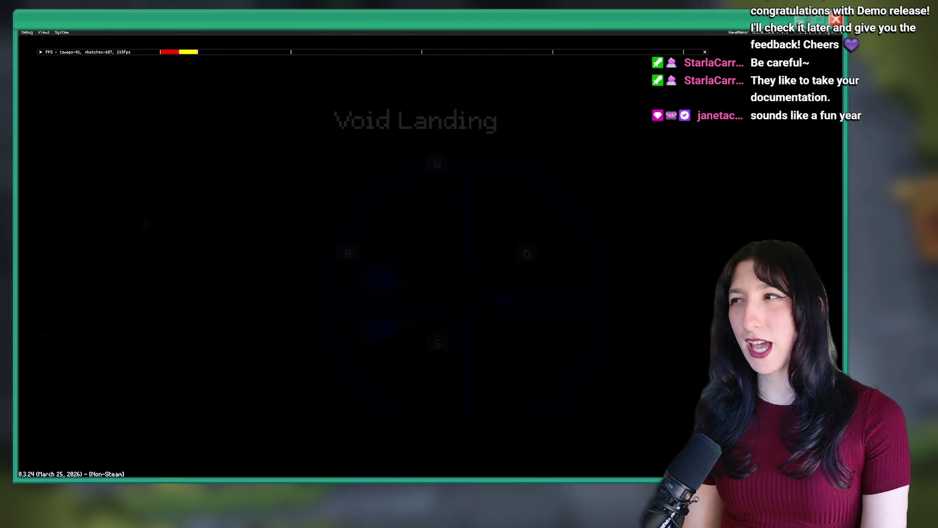
key(Escape)
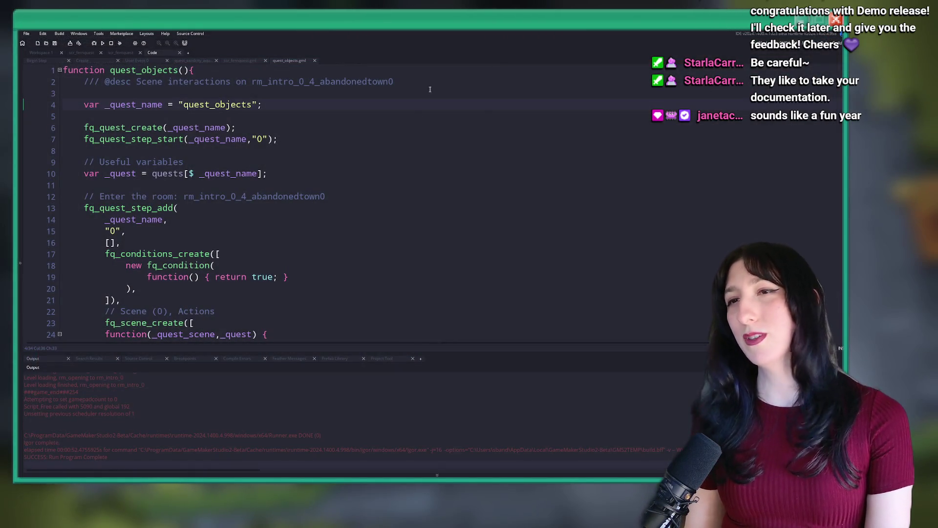
Step: Close quest_objects, delete the if-block on lines 237-239, save, and close scr_fernquest
scroll(397, 149, down, 4)
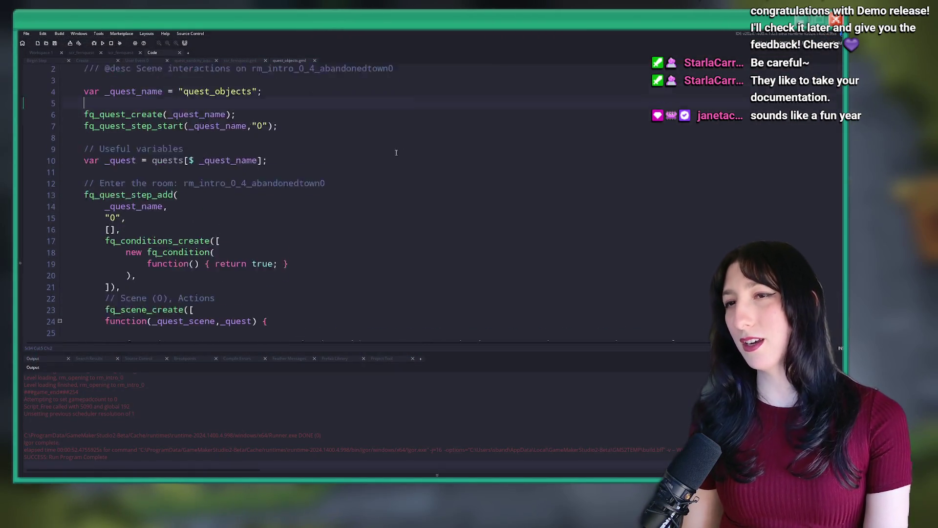
middle_click(295, 61)
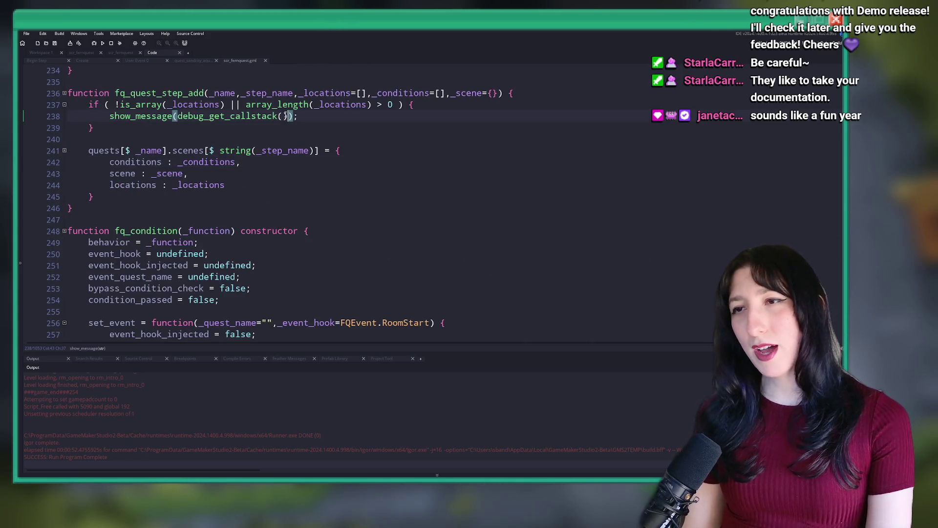
drag(94, 128, 69, 105)
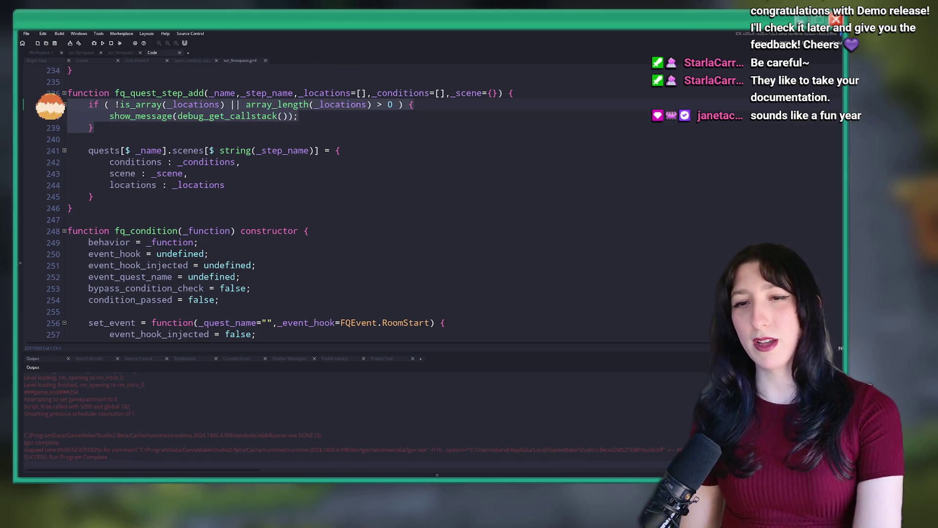
key(BackSpace)
key(BackSpace)
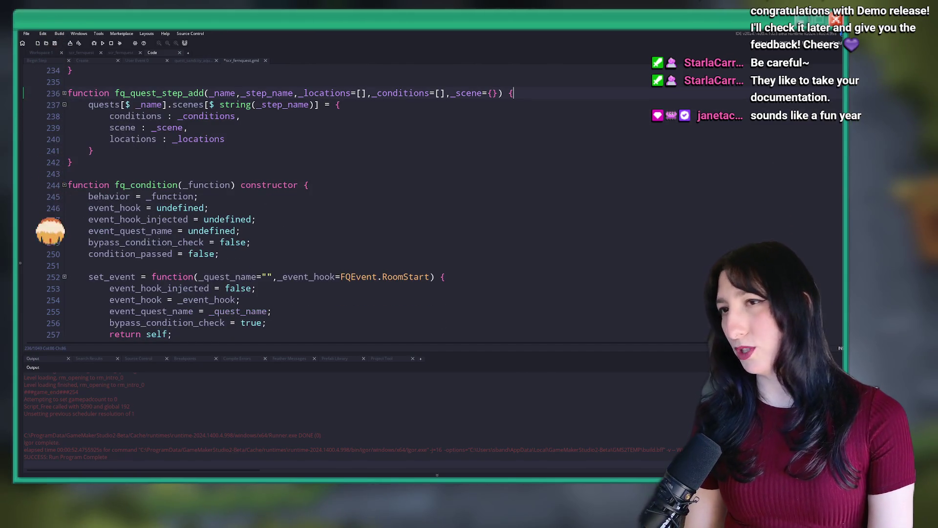
key(ctrl+s)
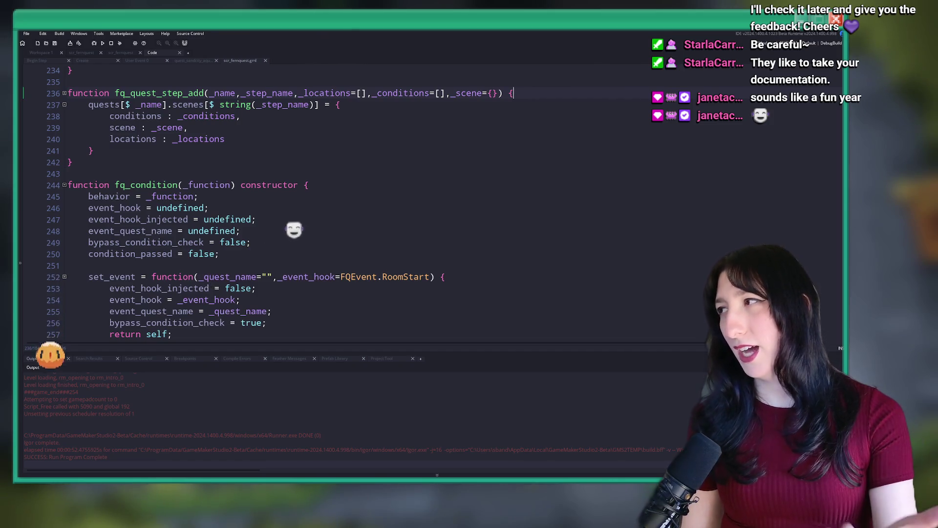
click(265, 60)
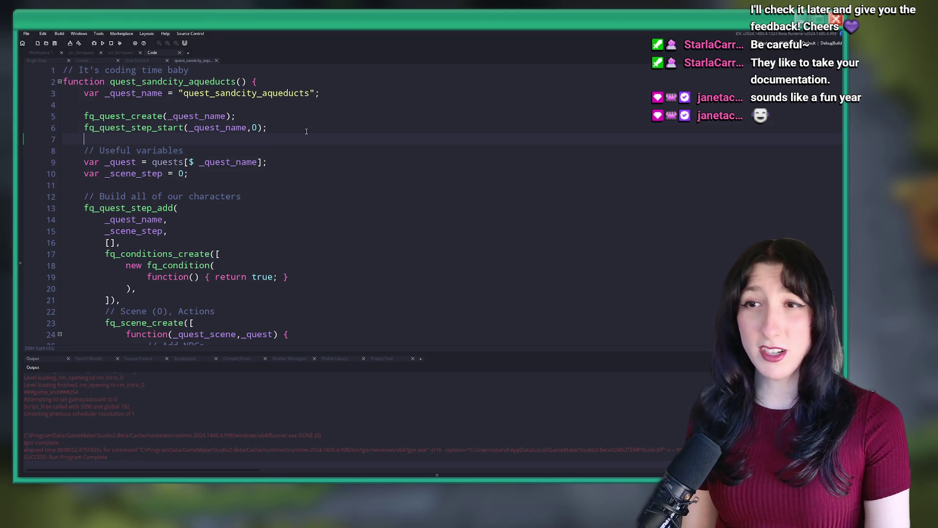
Step: Close the quest_sandcity_aqueducts script and the obj_quest user event code
click(279, 138)
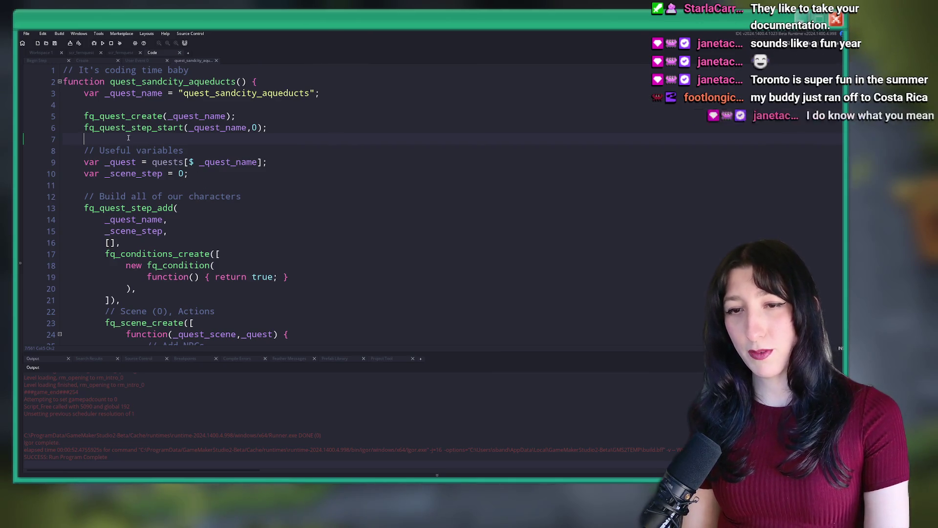
mouse_move(134, 116)
middle_click(185, 62)
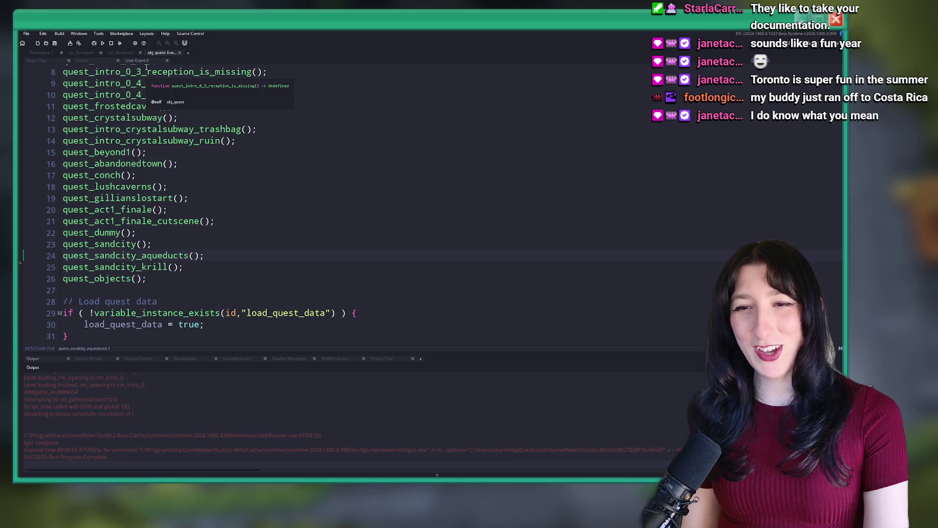
middle_click(154, 53)
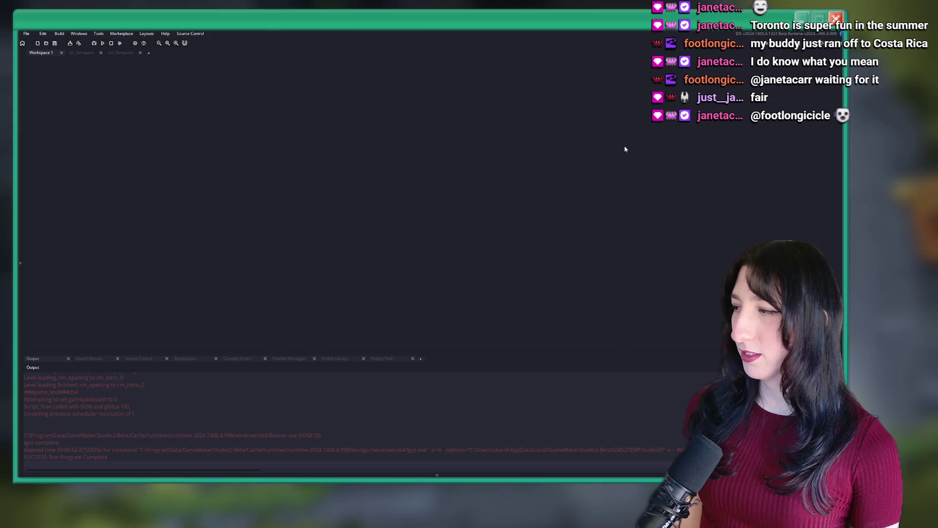
Step: Close the scr_fernquest script tab and bring up the Ctrl+T asset search
click(418, 170)
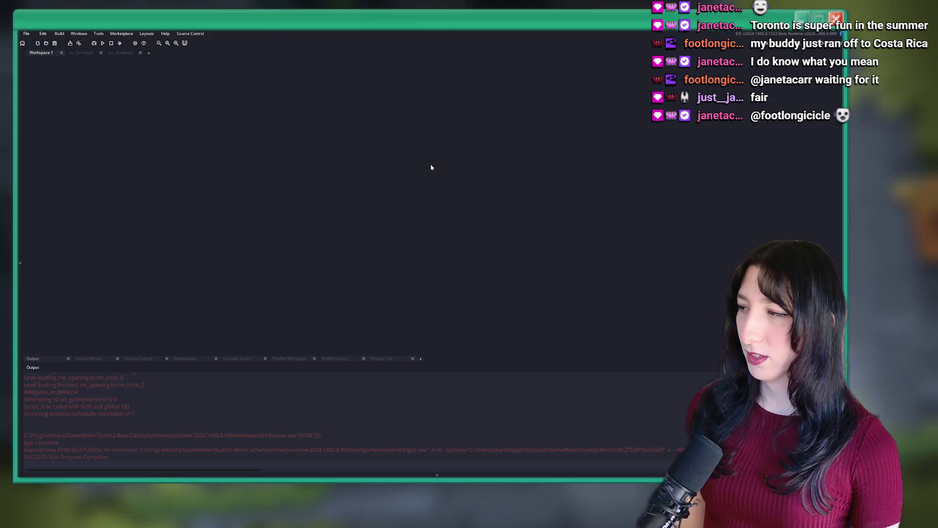
click(307, 217)
right_click(252, 157)
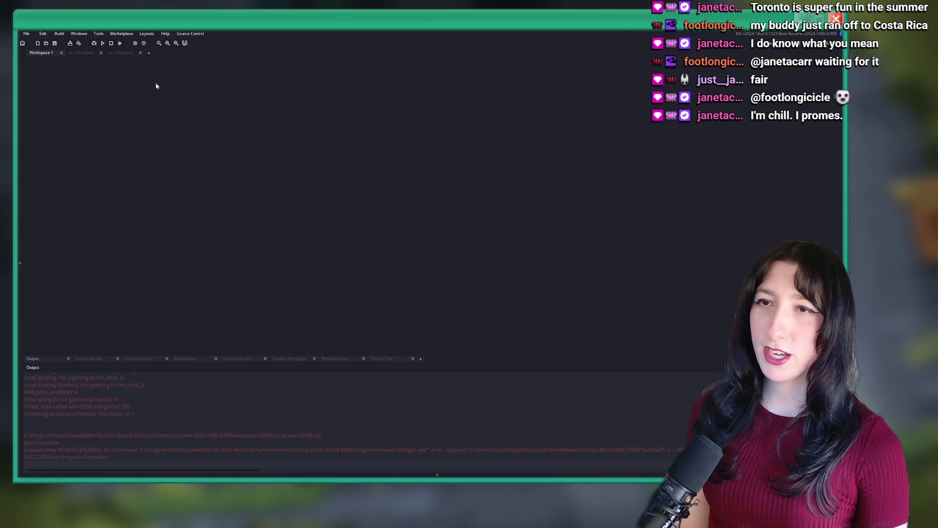
click(116, 54)
click(82, 52)
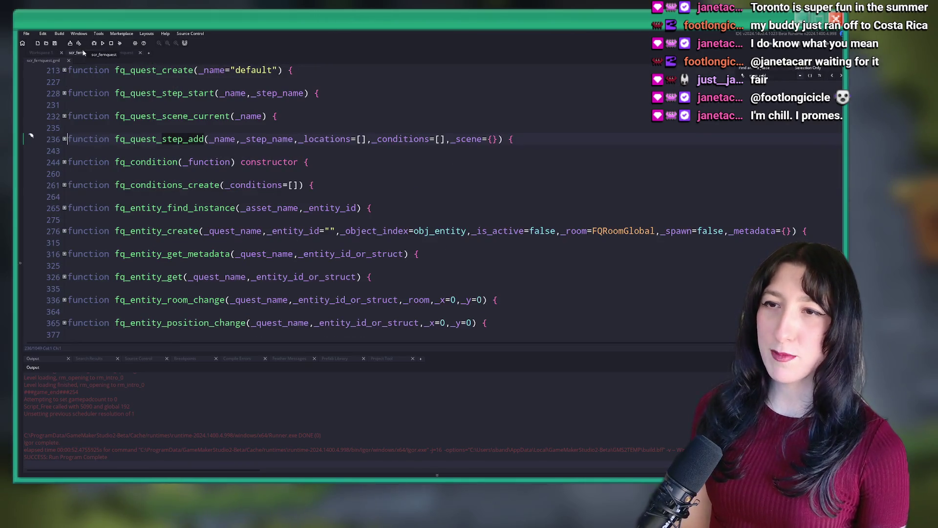
scroll(340, 221, up, 2)
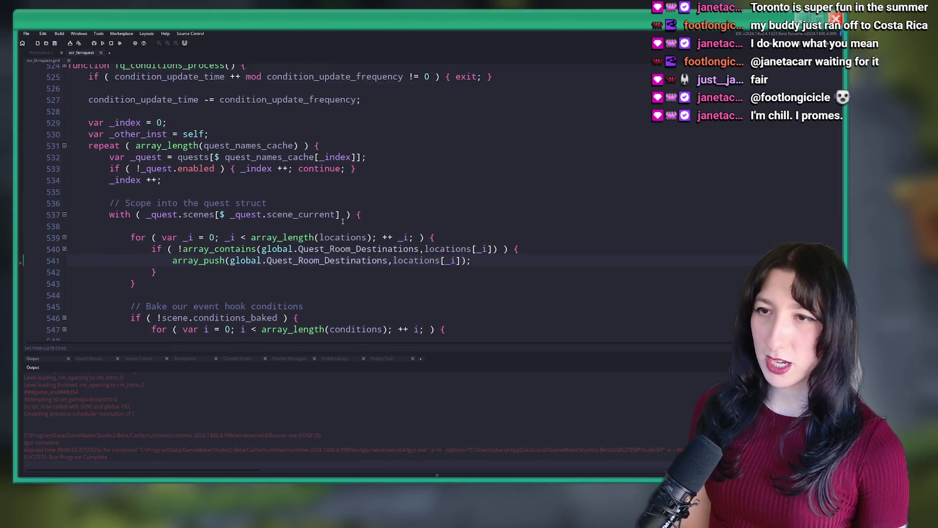
middle_click(88, 51)
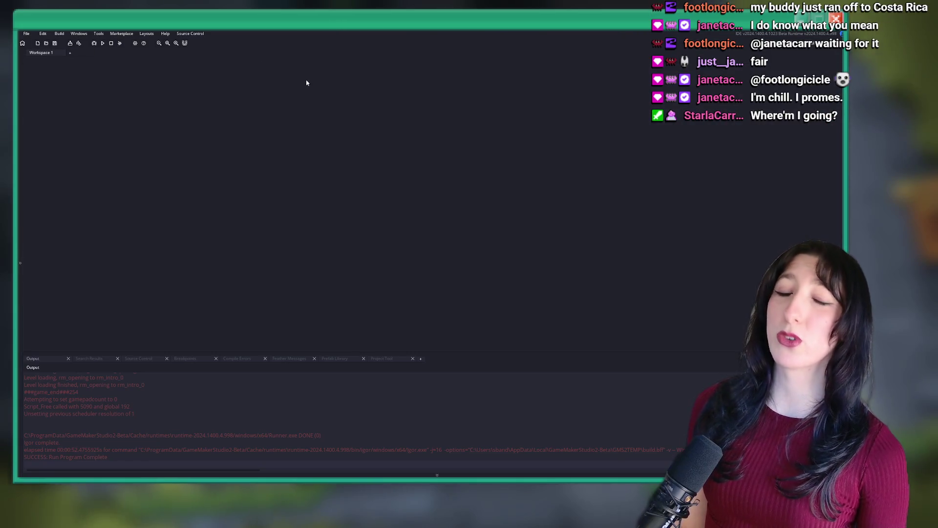
key(ctrl+t)
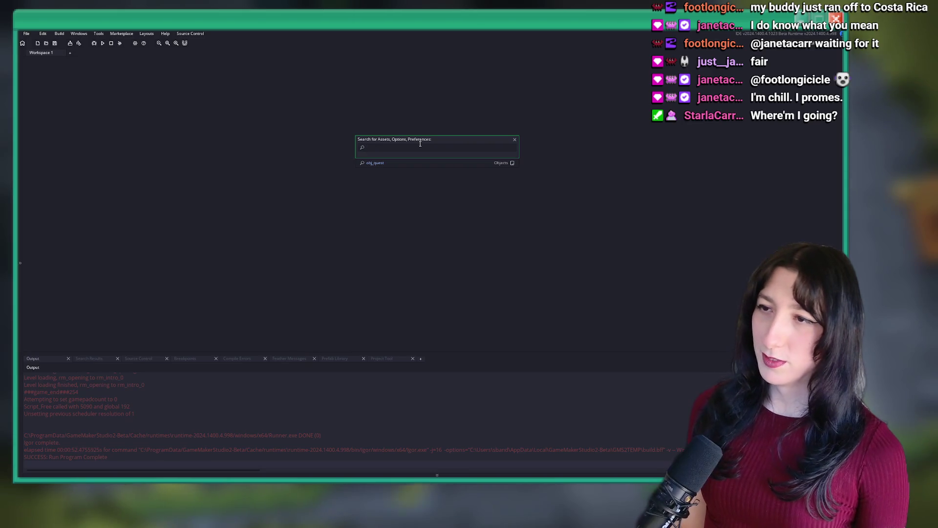
Step: Open the quest_abandonedtown script from the asset search in the full workspace
text(quest_)
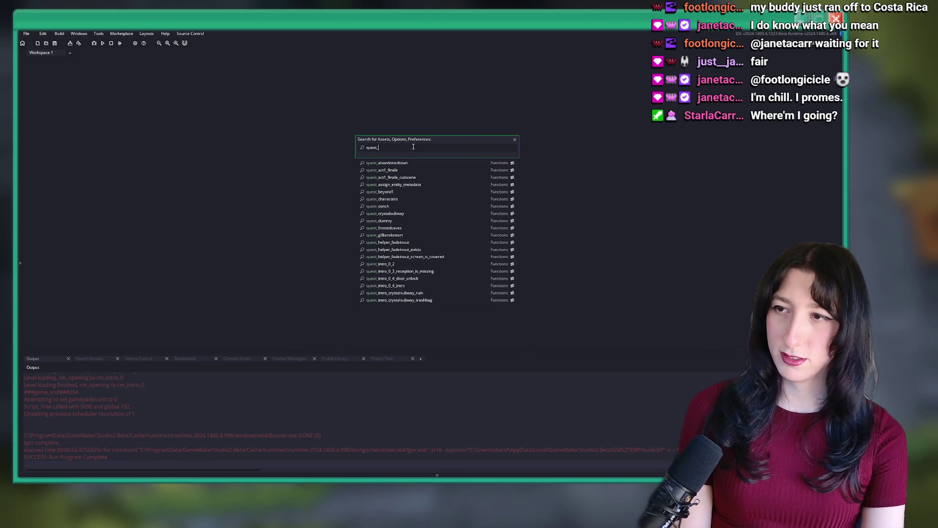
click(439, 166)
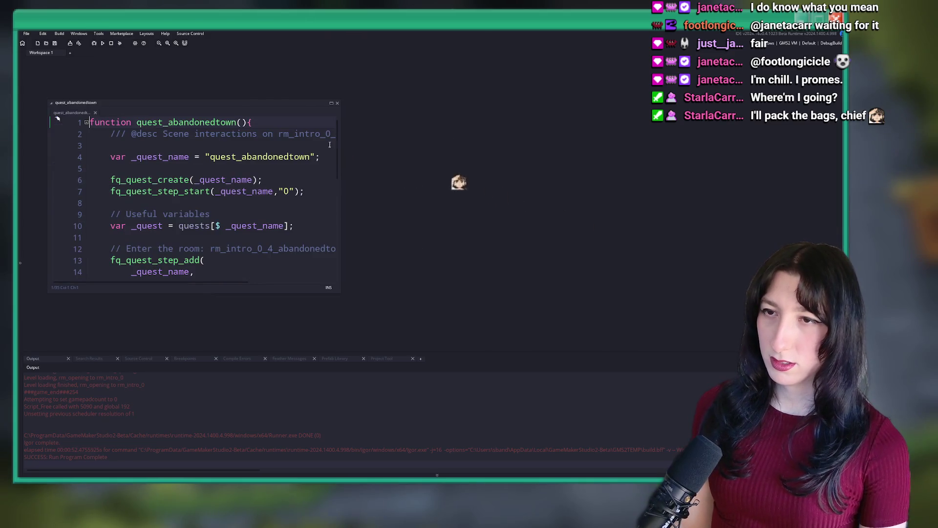
click(331, 103)
scroll(265, 231, down, 3)
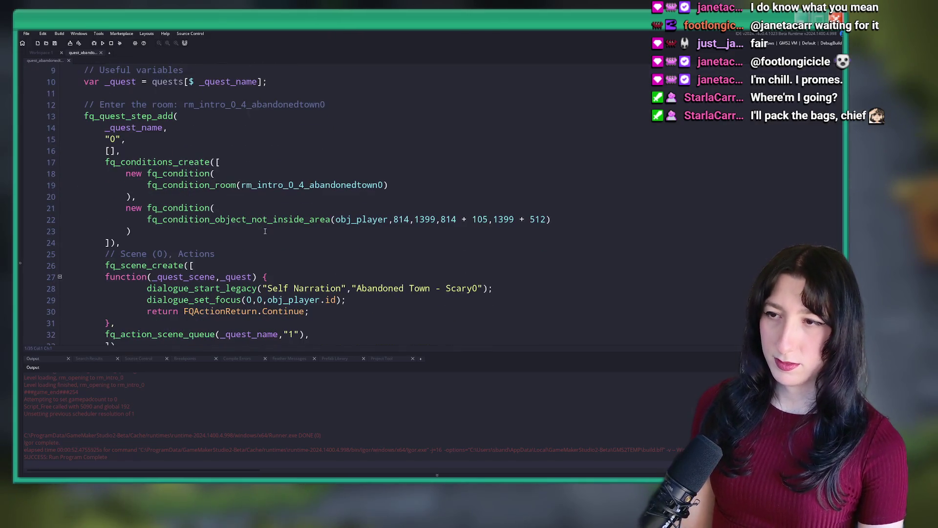
Step: Paste rm_intro_0_4_abandonedtown0 into line 16's empty locations array and run the game
click(343, 185)
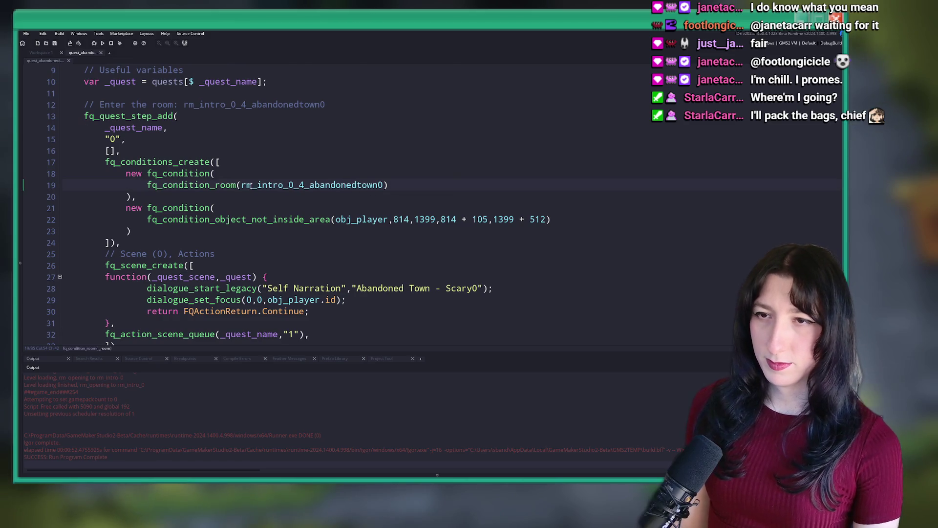
key(ctrl+Right)
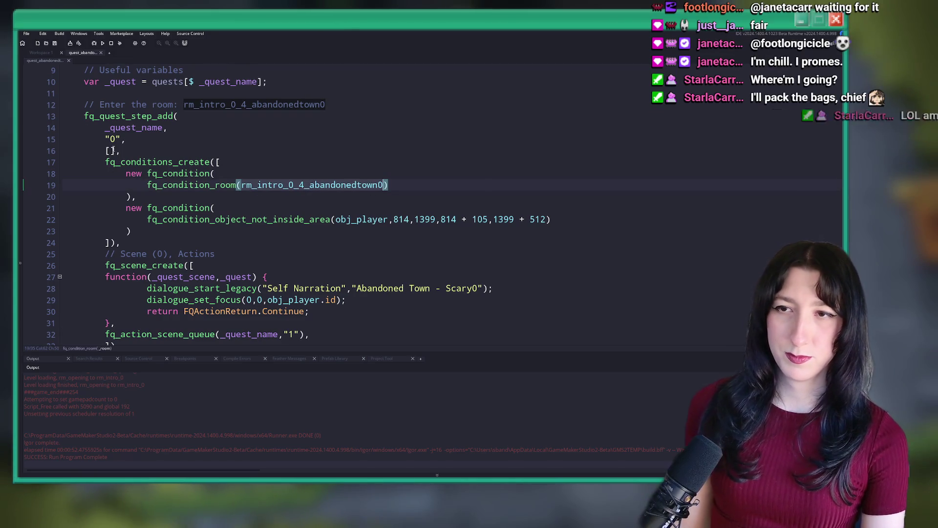
click(111, 150)
scroll(163, 179, up, 2)
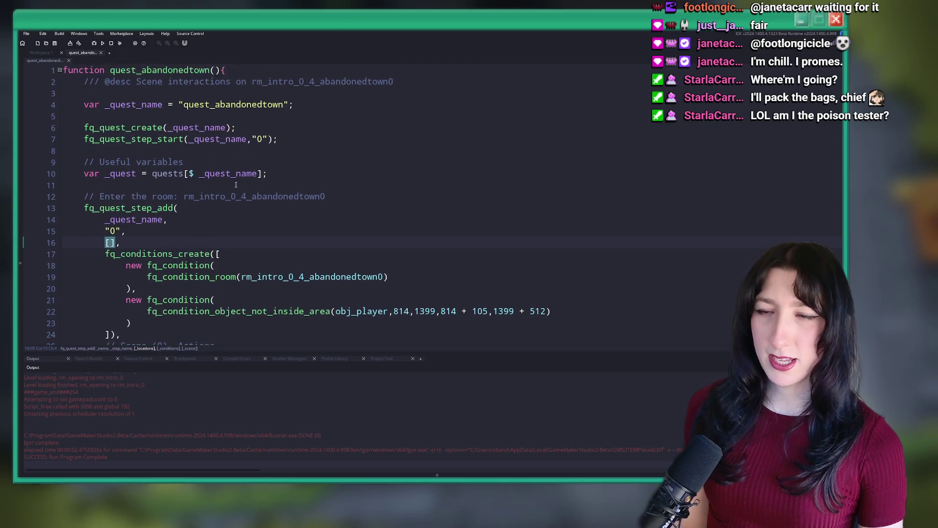
scroll(163, 179, down, 2)
text(rm_intro_0_4_abandonedtown0)
click(361, 168)
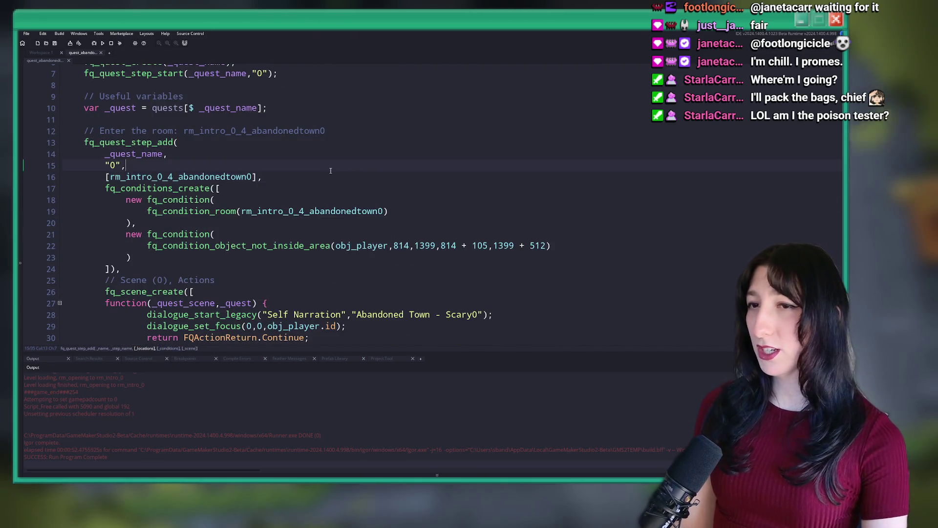
key(F5)
scroll(262, 149, up, 2)
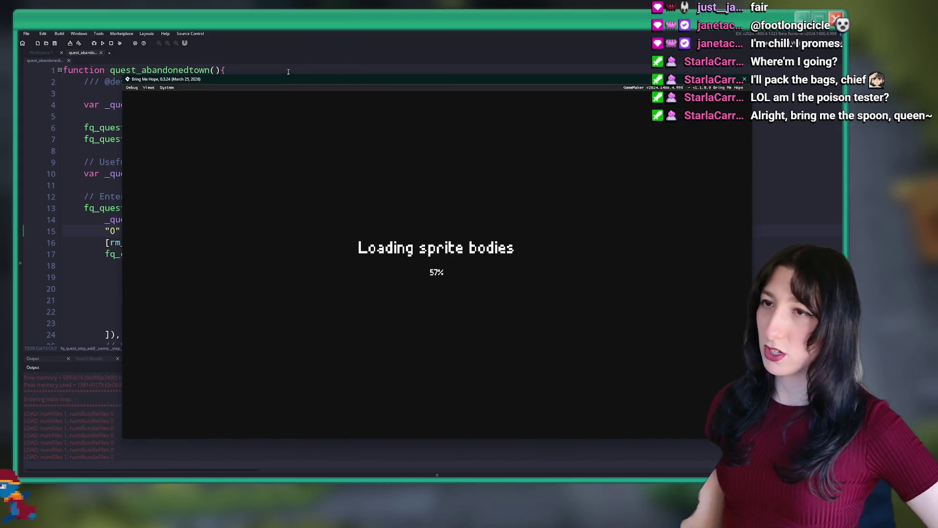
Step: Maximize the game, start Story mode, and abort at the array_contains code error
double_click(281, 84)
click(111, 172)
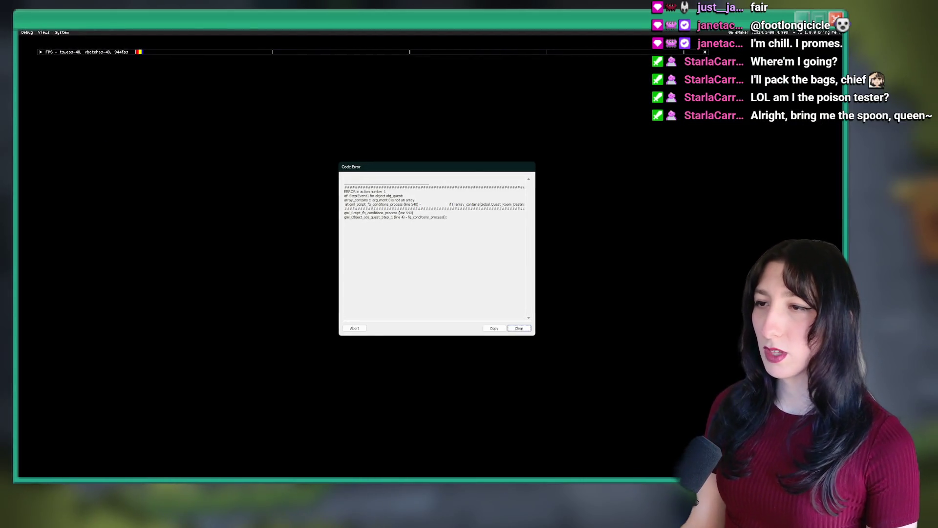
click(356, 328)
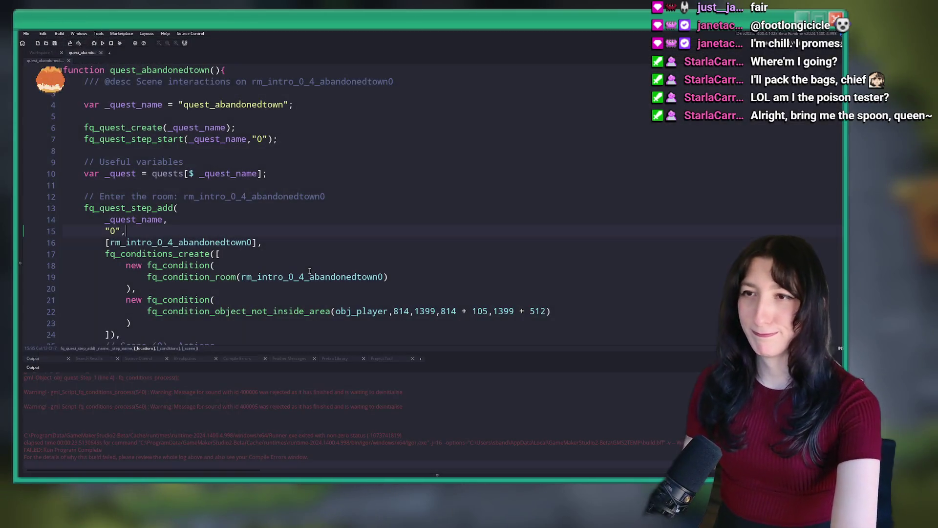
Step: Jump to fq_quest_step_add's definition, then to error line 540 in fq_conditions_process
middle_click(147, 209)
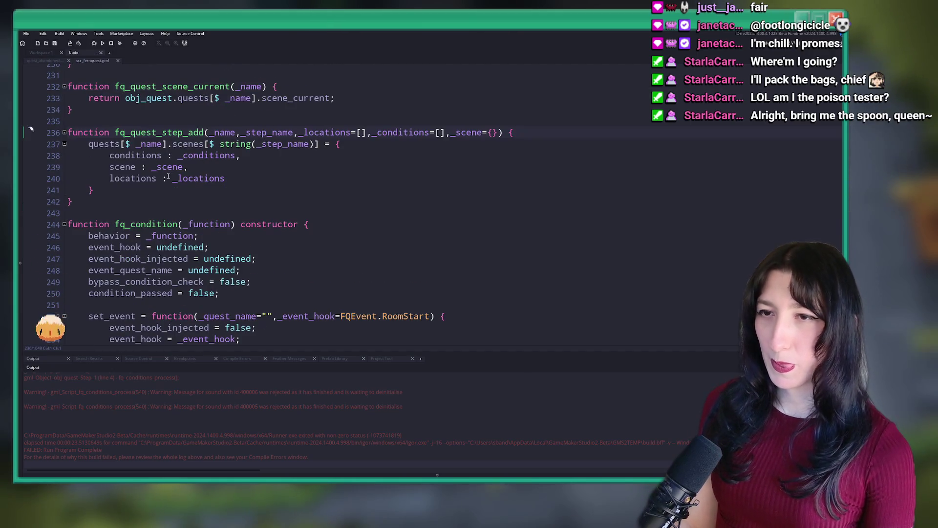
click(156, 178)
scroll(146, 381, up, 1)
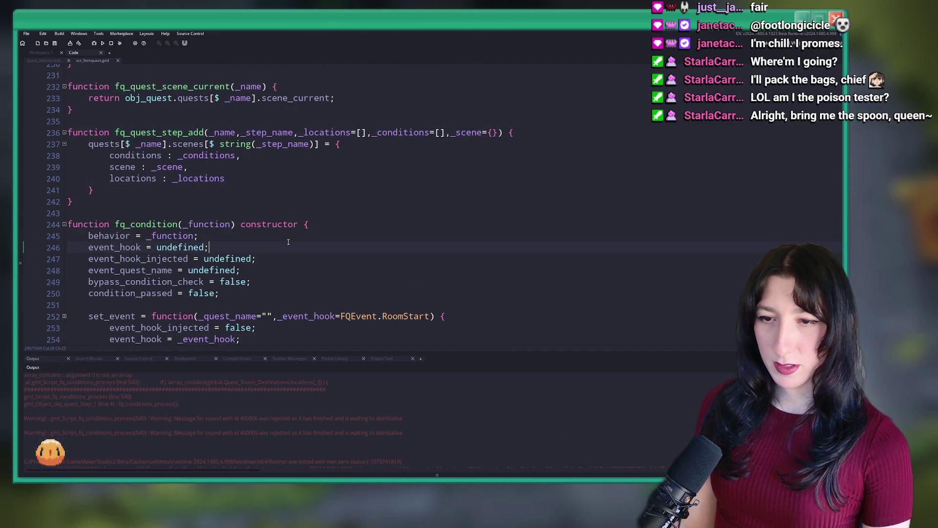
key(ctrl+g)
text(540)
key(Return)
scroll(289, 242, up, 2)
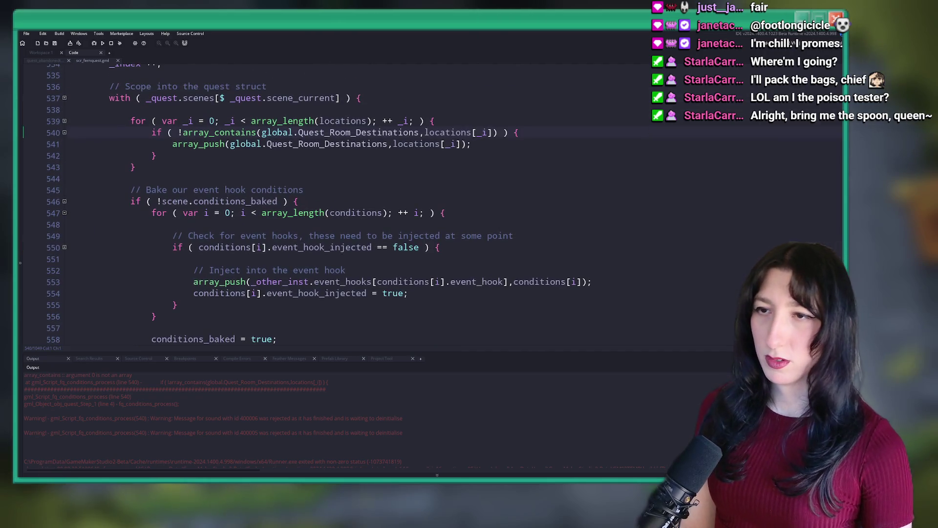
Step: Insert a log(locations) line above the Quest_Room_Destinations loop
double_click(438, 157)
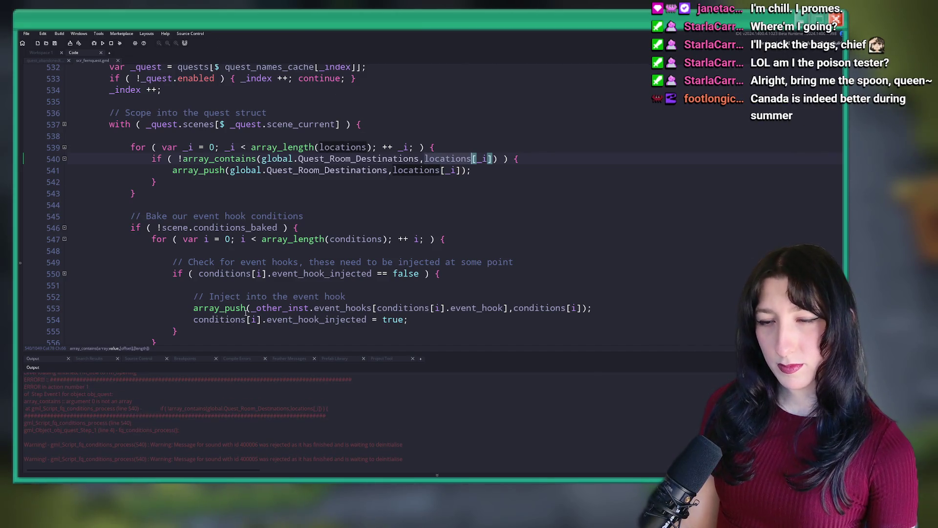
click(368, 147)
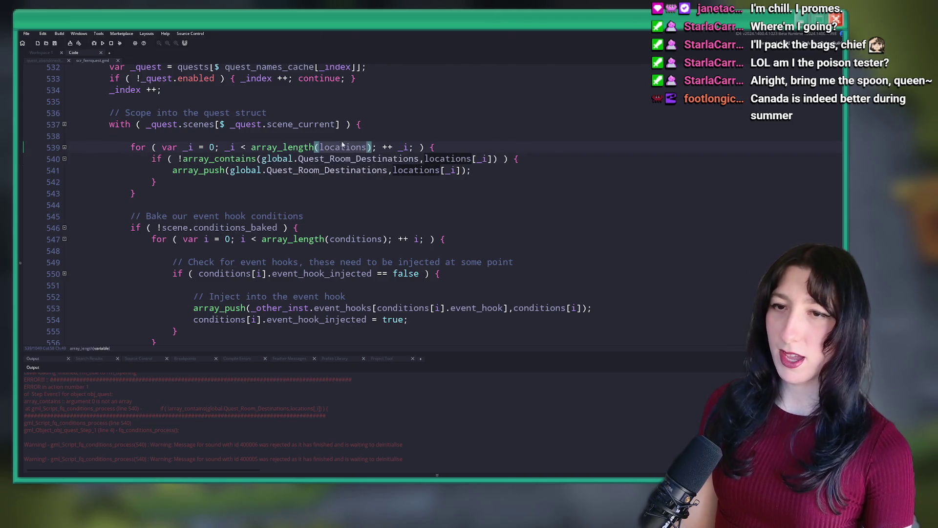
click(350, 135)
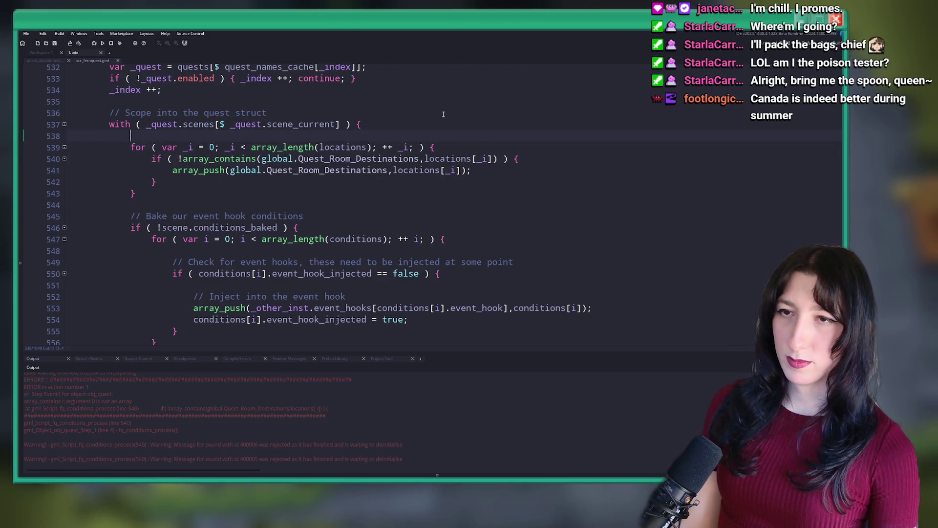
key(Return)
text(log(locations)
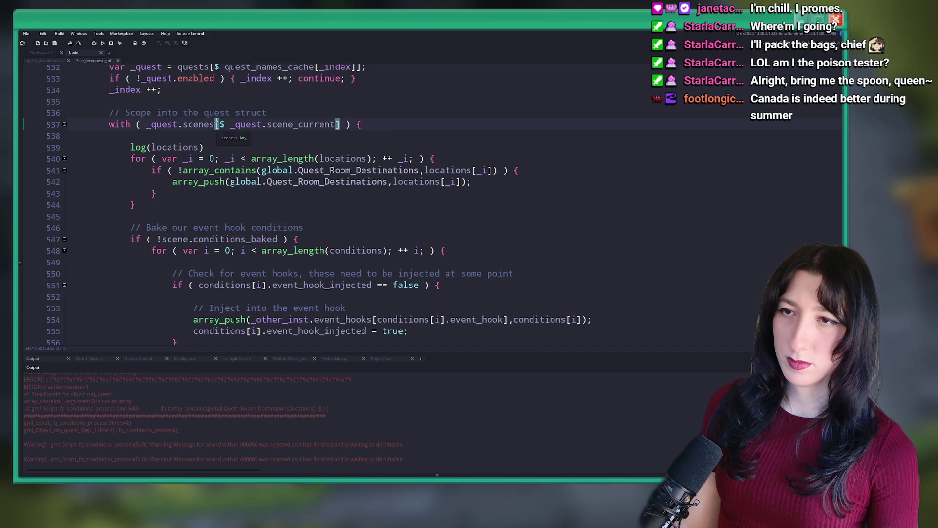
Step: Change the new log line to log([_quest.name,locations])
scroll(225, 128, up, 1)
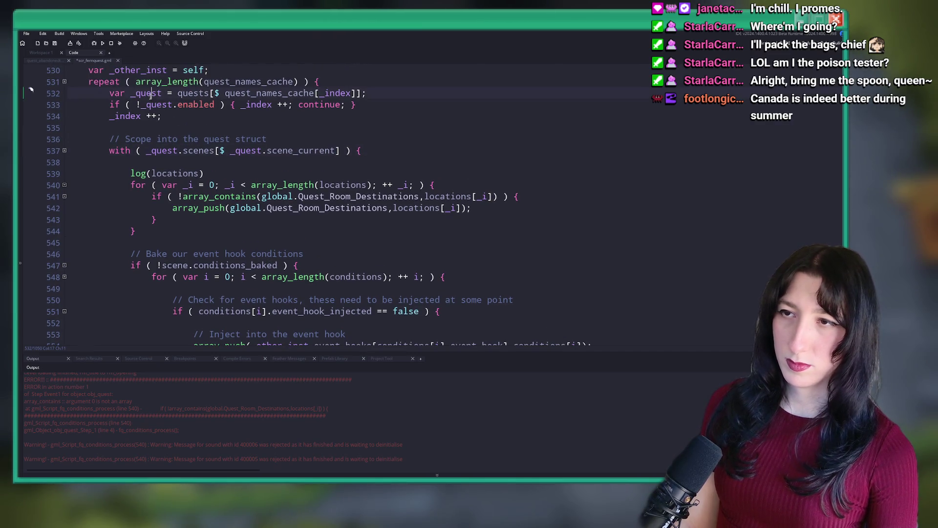
click(153, 174)
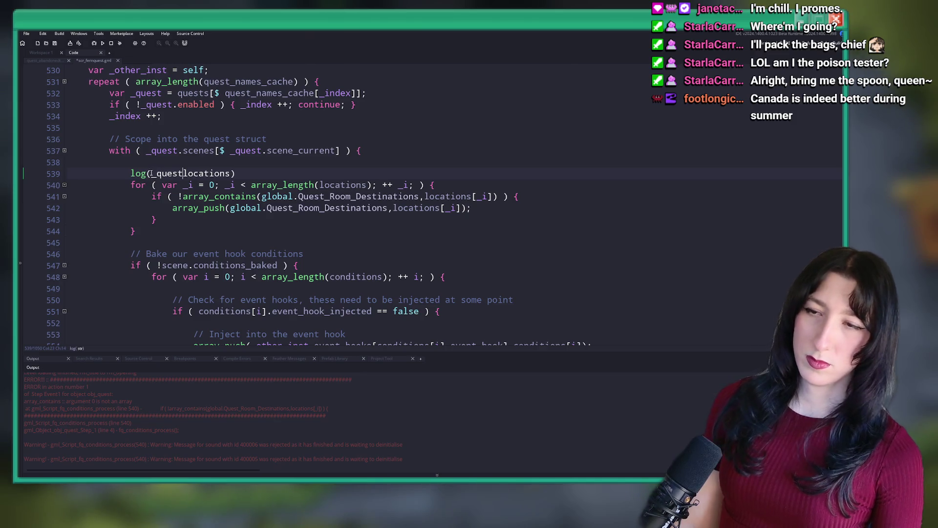
text(.name,)
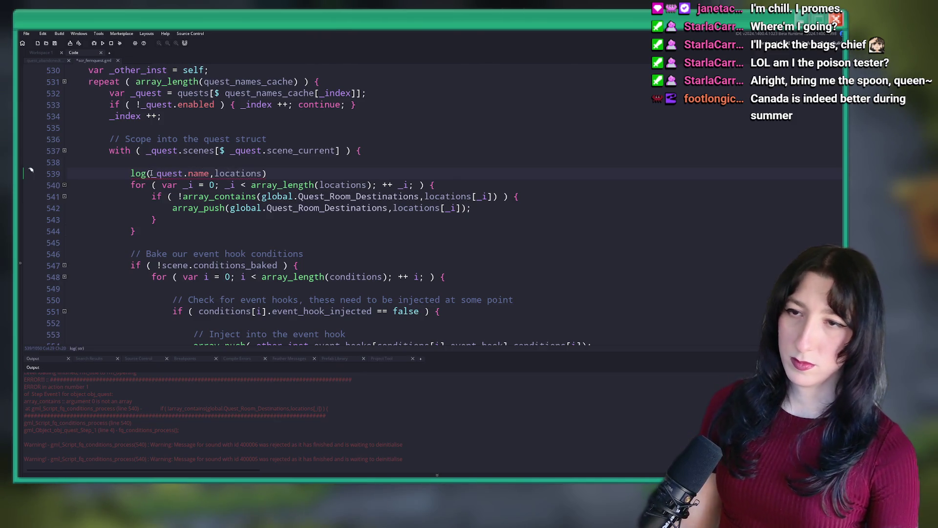
text([)
click(292, 173)
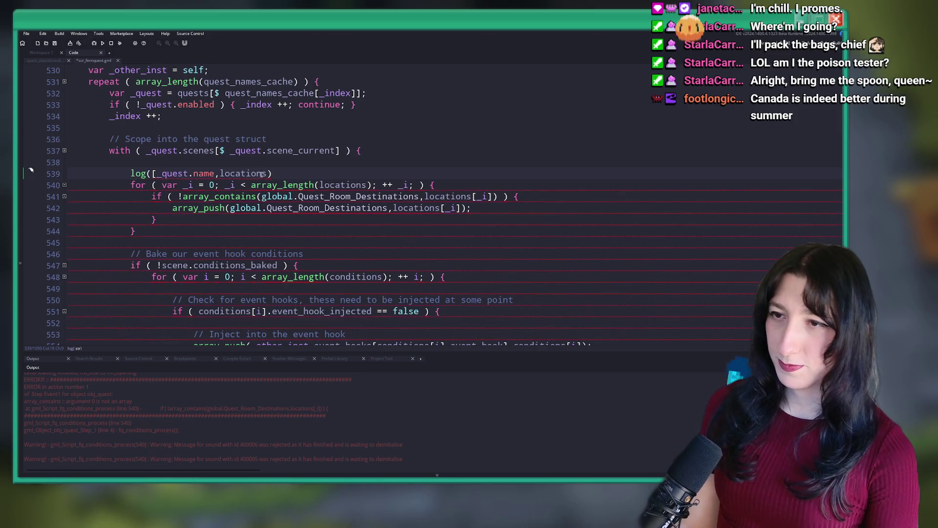
text(])
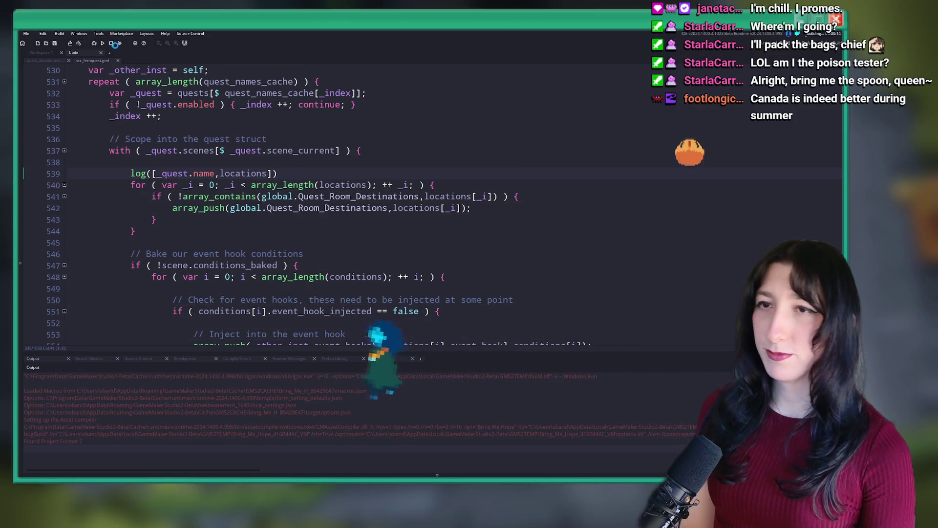
Step: Build and run the game with F5 to reach the Bring Me Hope title menu
click(111, 44)
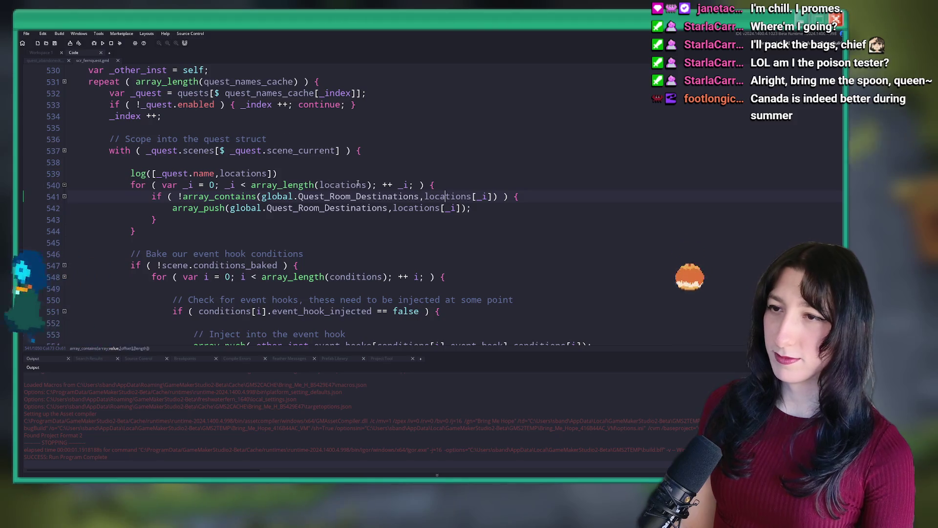
click(450, 184)
key(F5)
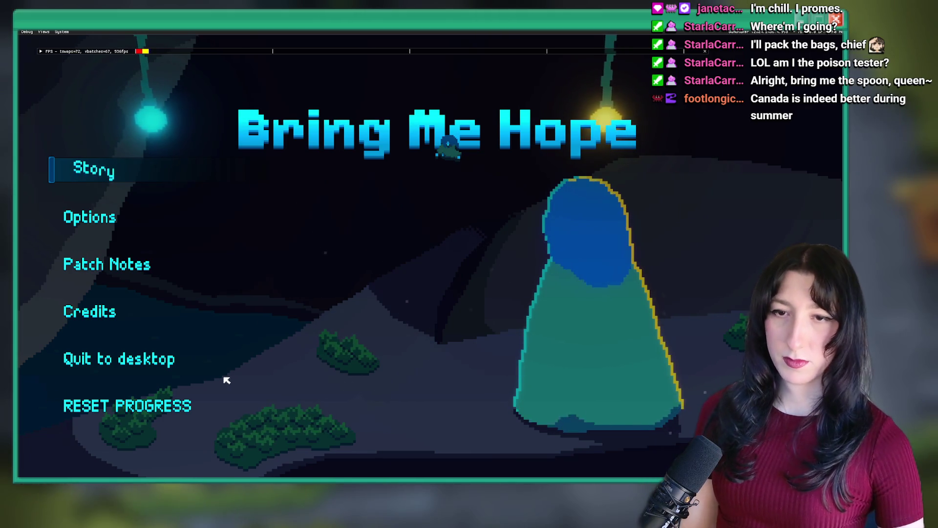
click(86, 176)
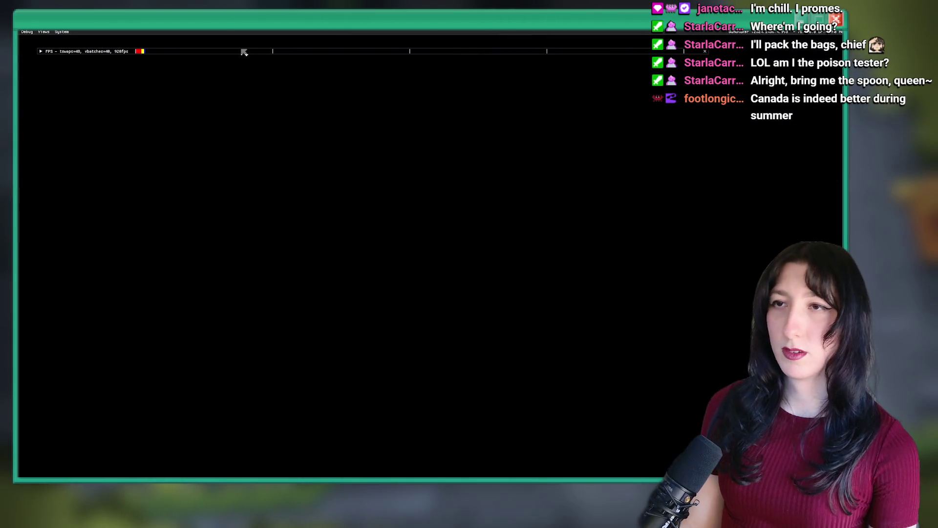
click(355, 328)
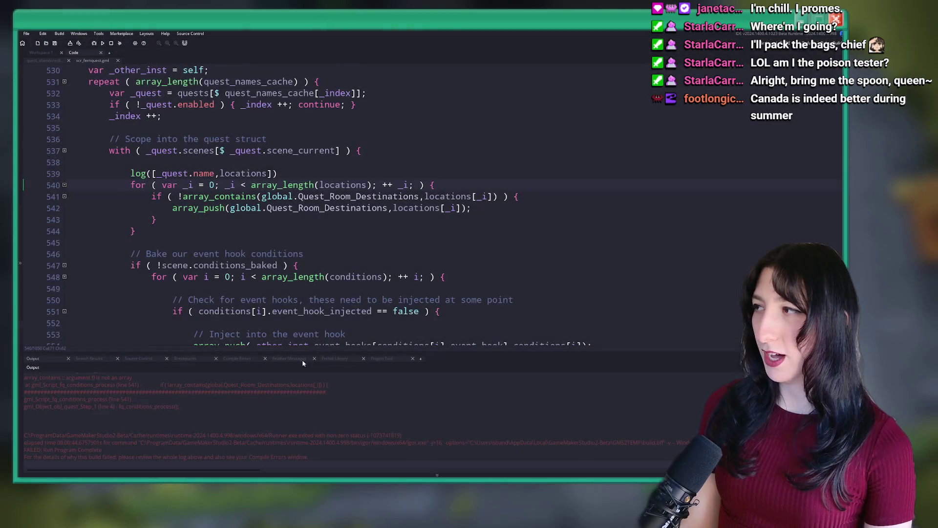
scroll(247, 392, up, 2)
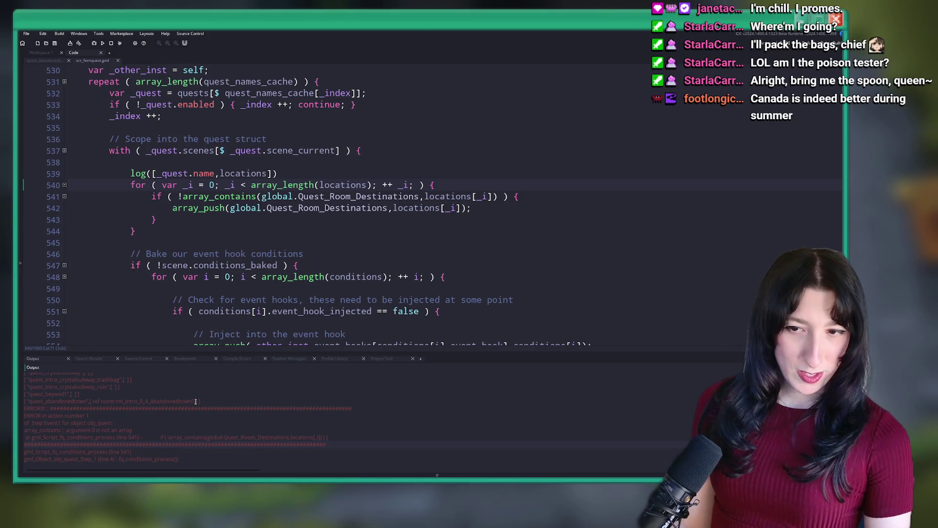
scroll(196, 399, down, 1)
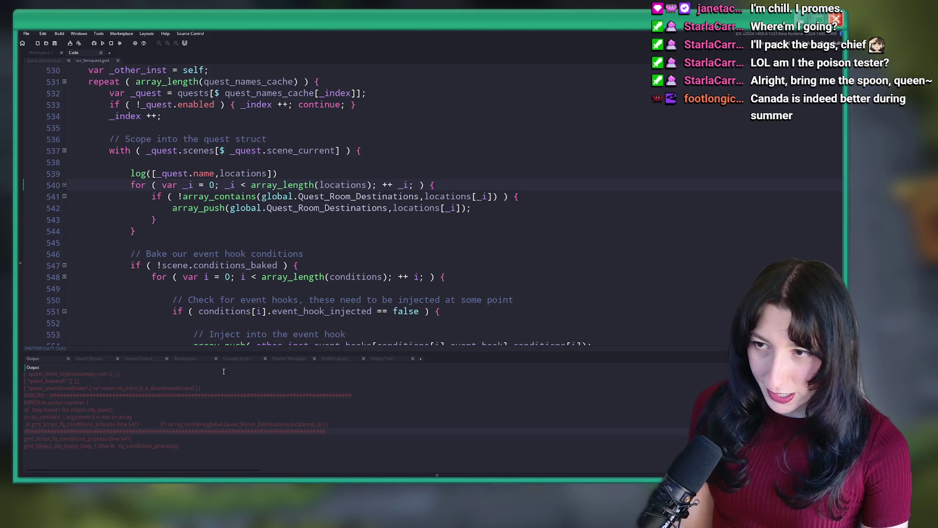
mouse_move(420, 195)
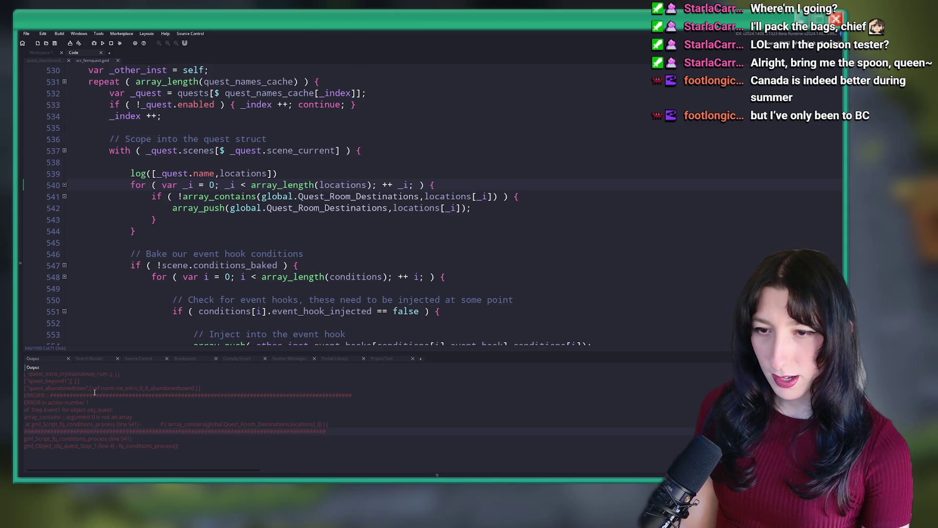
click(263, 175)
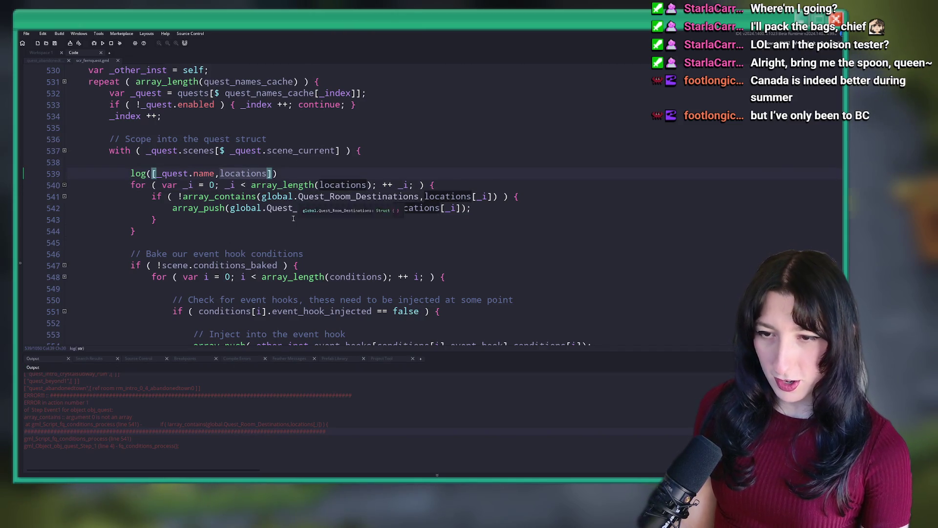
scroll(234, 406, up, 1)
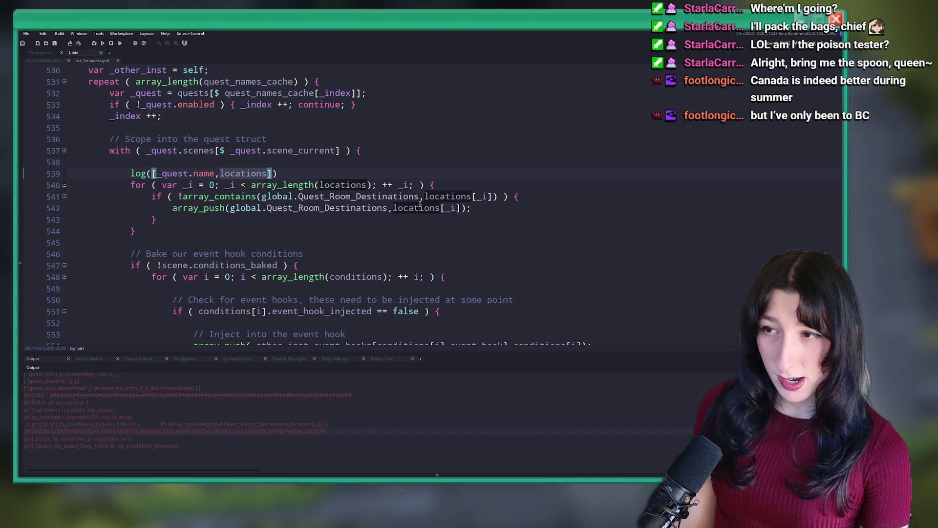
click(230, 208)
click(262, 197)
scroll(313, 165, up, 1)
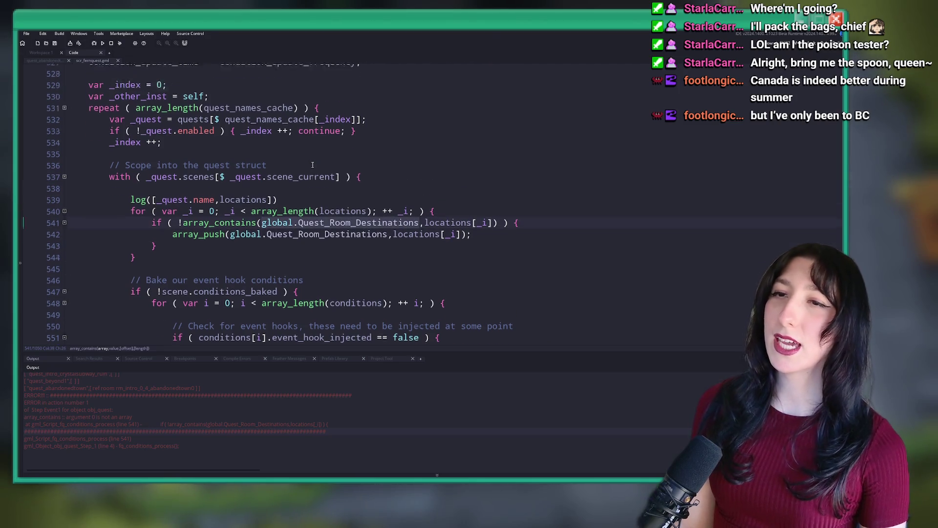
Step: Insert global.Quest_Room_Destinations = []; after line 527 and run the game with F5
scroll(312, 164, up, 3)
click(410, 139)
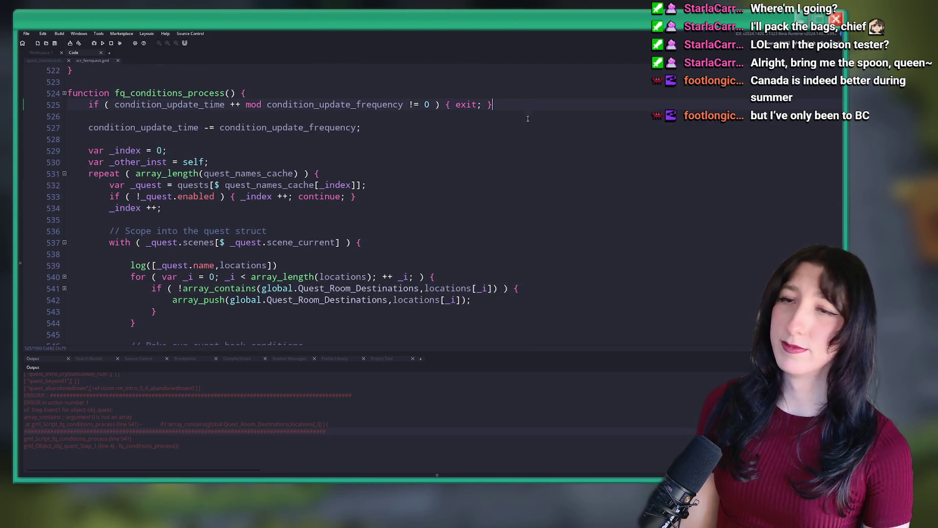
key(Return)
key(Return)
text(global.Quest_Room_Destinations)
text(];)
key(F5)
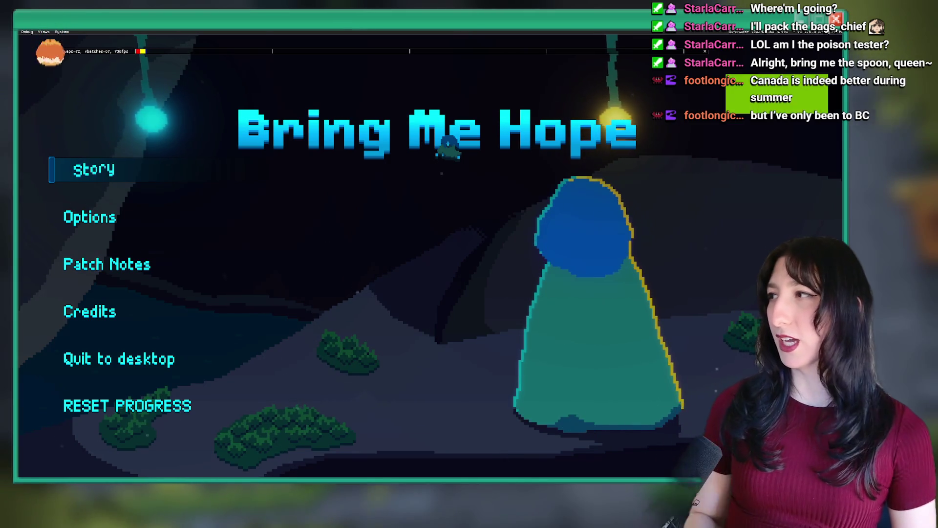
Step: Start Story mode, warp to rm_intro_0_4 via the debug console, then close the game
click(107, 170)
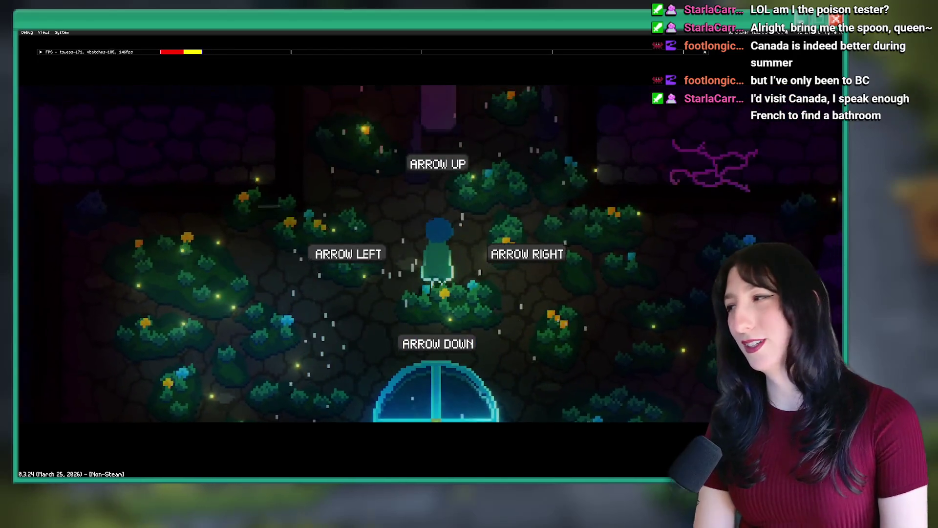
key(grave)
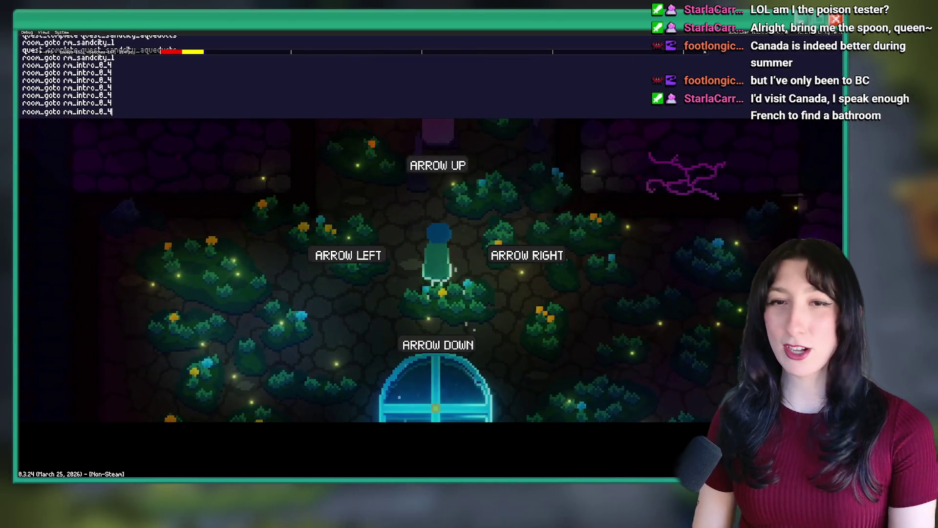
key(Up)
key(Return)
key(grave)
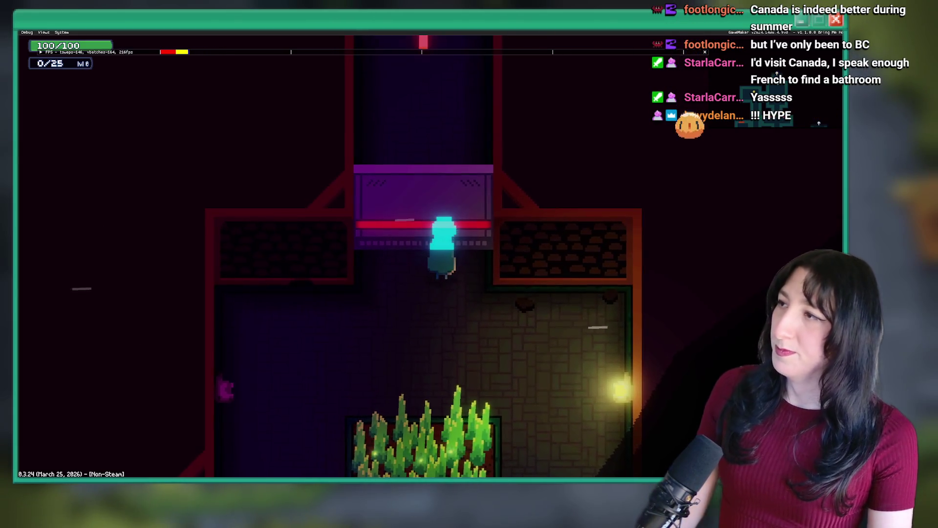
key(Escape)
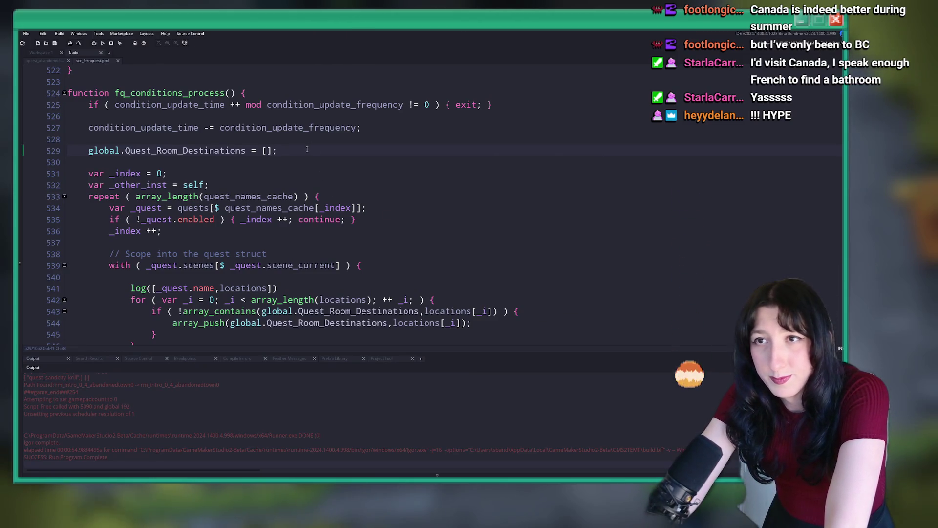
Step: Delete the log([_quest.name,locations]) line 541 from the conditions loop
scroll(329, 176, up, 5)
scroll(326, 145, up, 3)
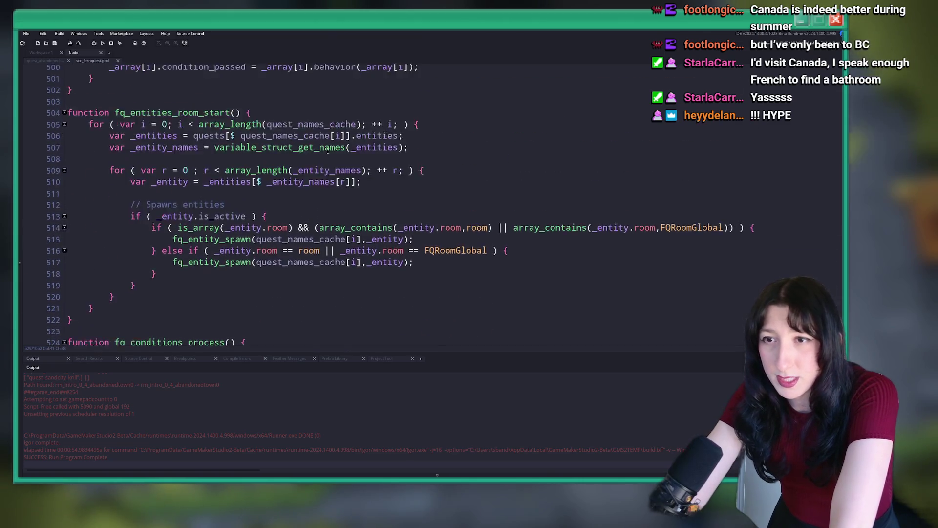
scroll(313, 213, down, 8)
scroll(313, 213, down, 2)
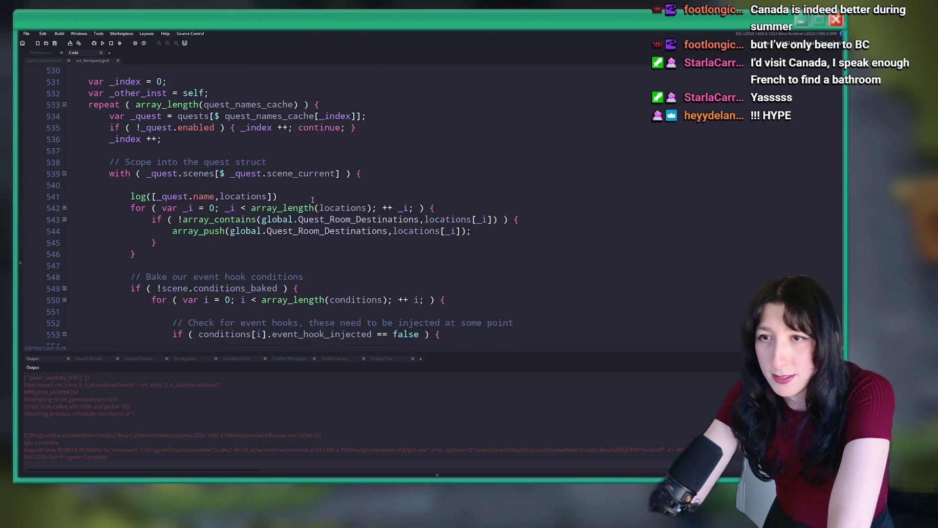
right_click(318, 191)
drag(318, 195, 44, 203)
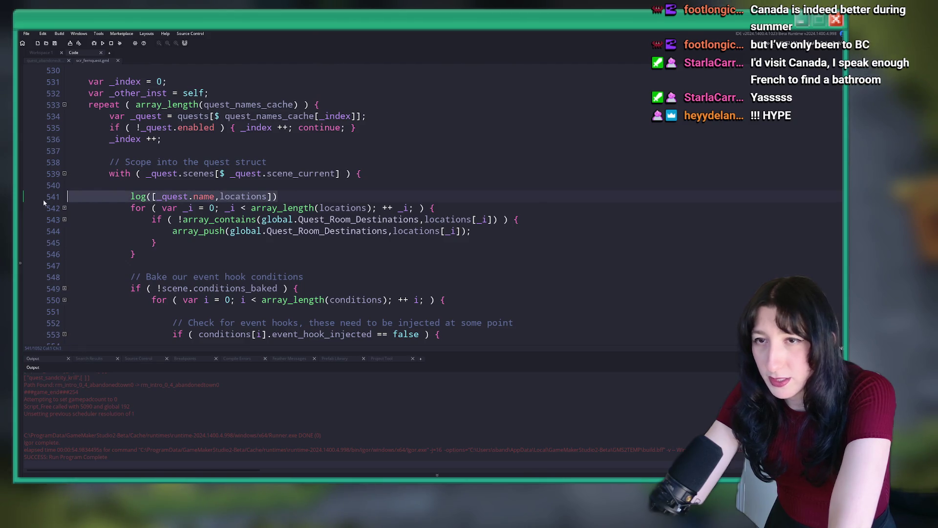
key(BackSpace)
key(BackSpace)
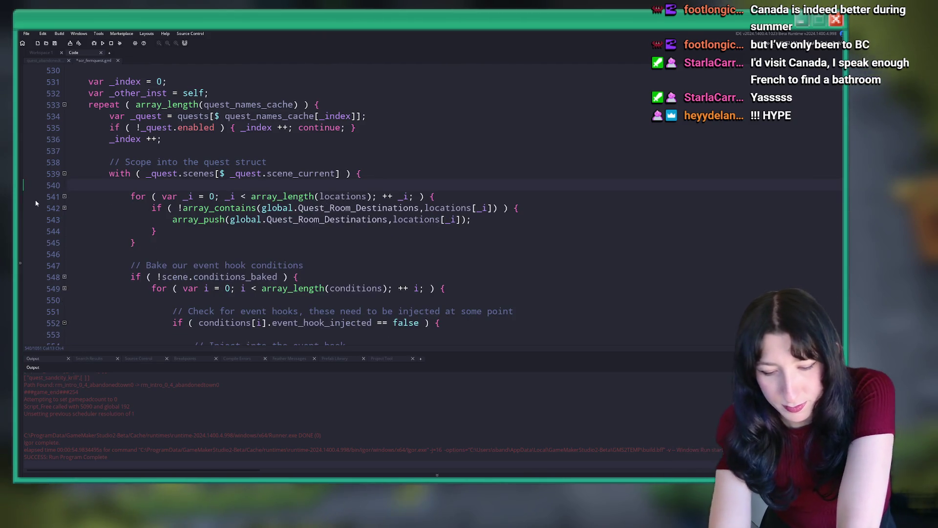
Step: Switch to the quest_abandonedtown script, then start a system search for Steam
scroll(20, 207, up, 3)
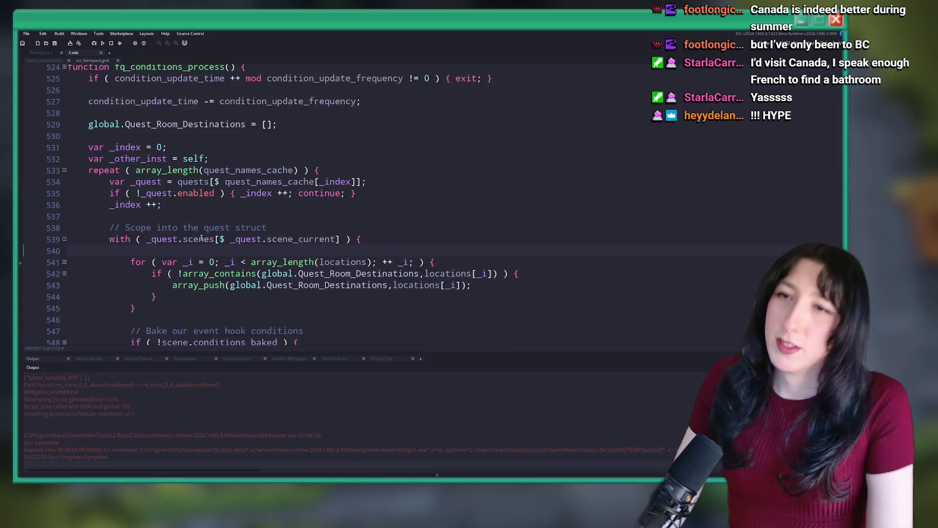
click(47, 60)
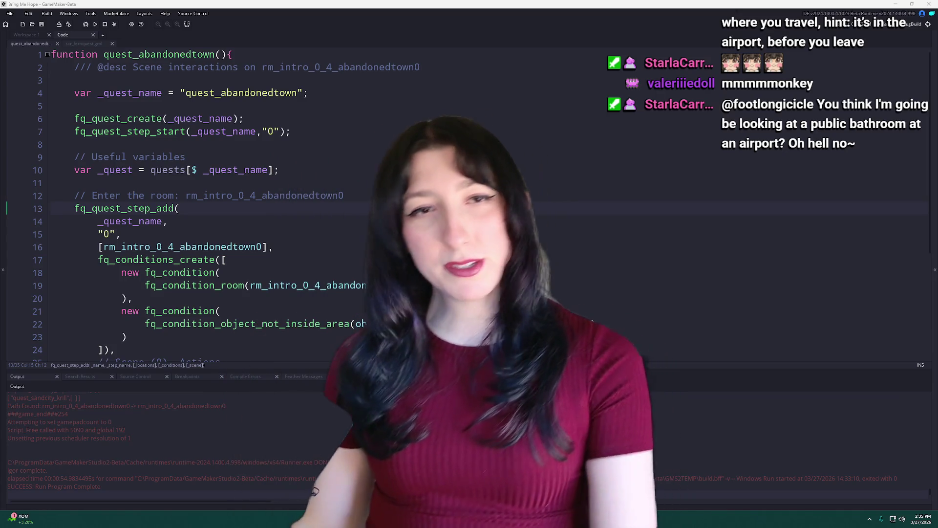
key(super+s)
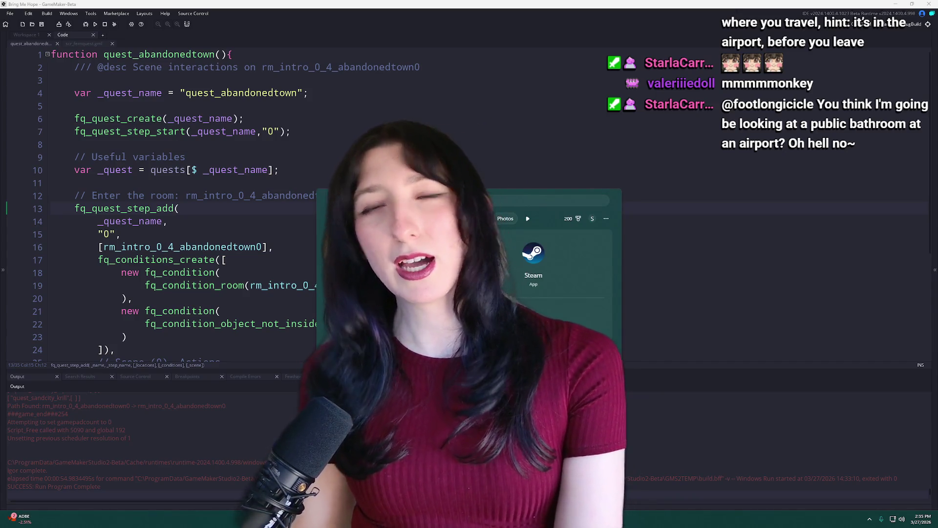
key(Return)
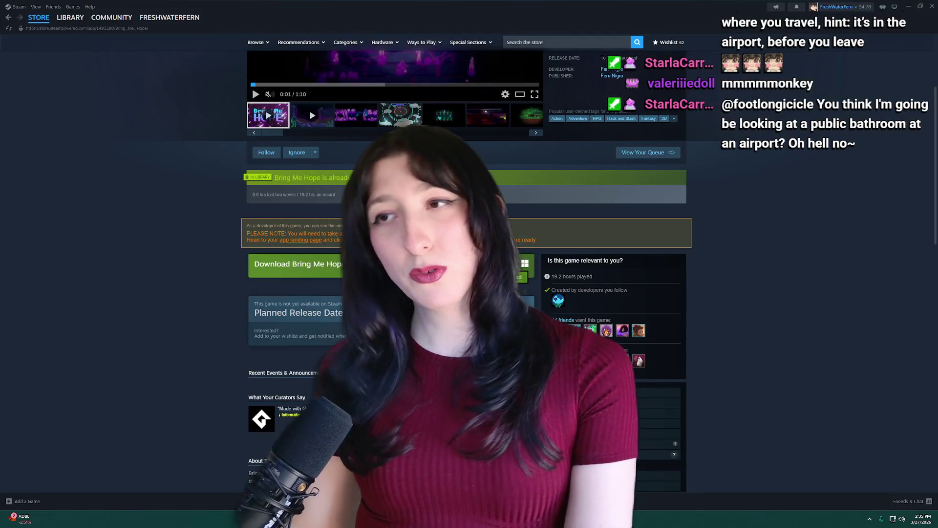
click(70, 17)
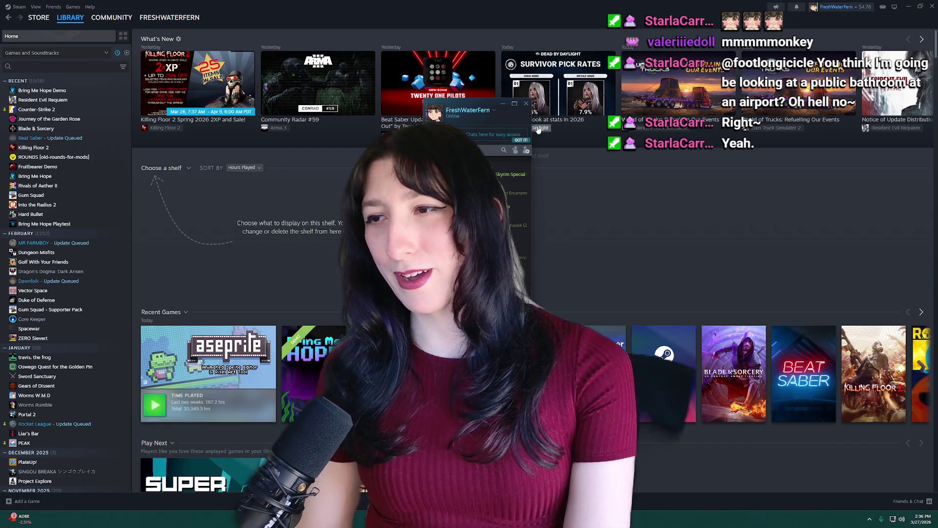
click(527, 104)
click(931, 7)
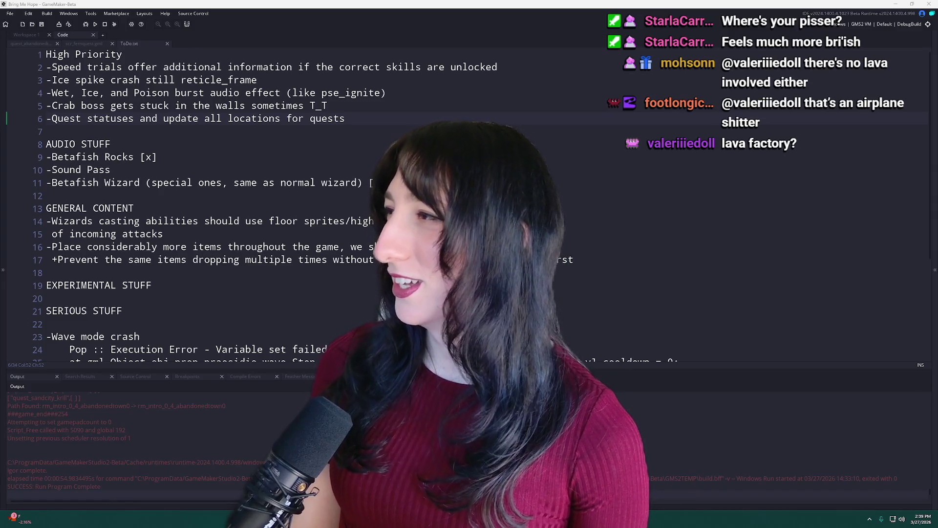
Step: Switch from GameMaker's ToDo.txt list to the browser showing the Twitch channel
key(alt+Tab)
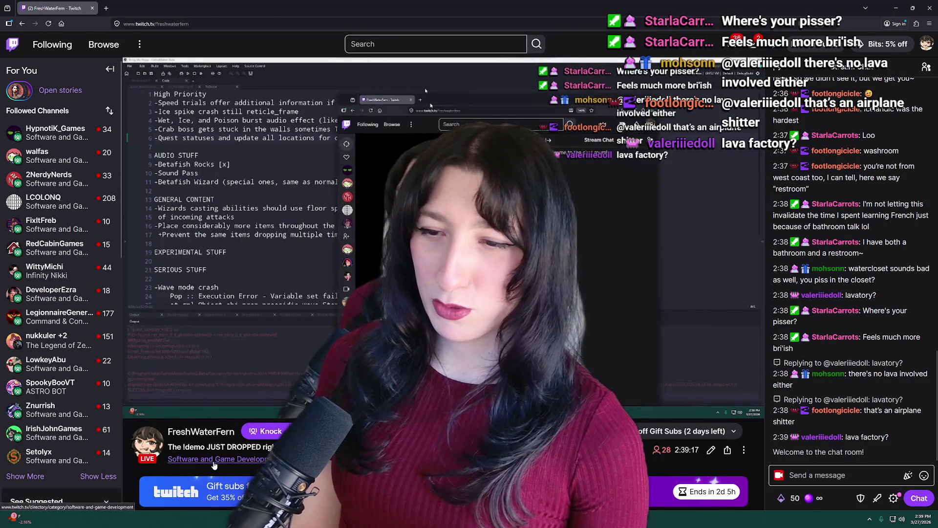
Step: Go to Twitch's Software and Game Development category and browse its live channels
click(216, 459)
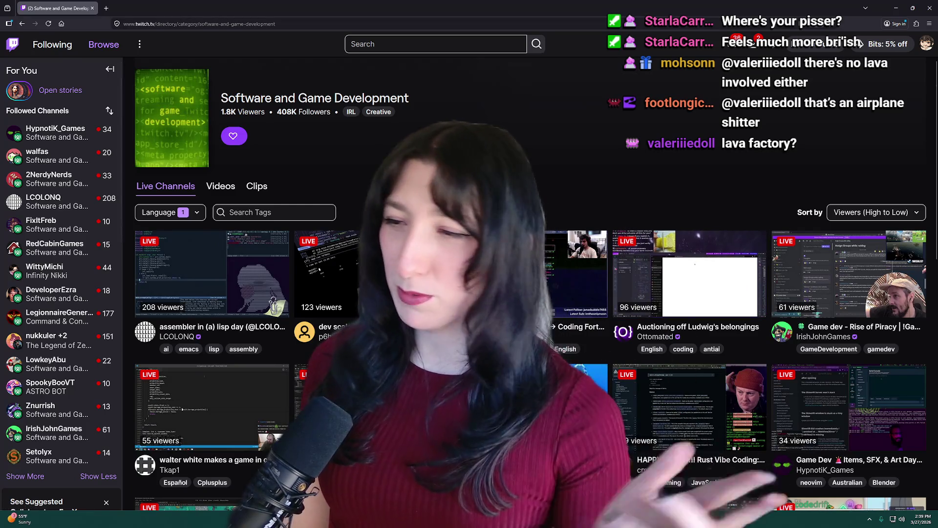
scroll(709, 170, down, 4)
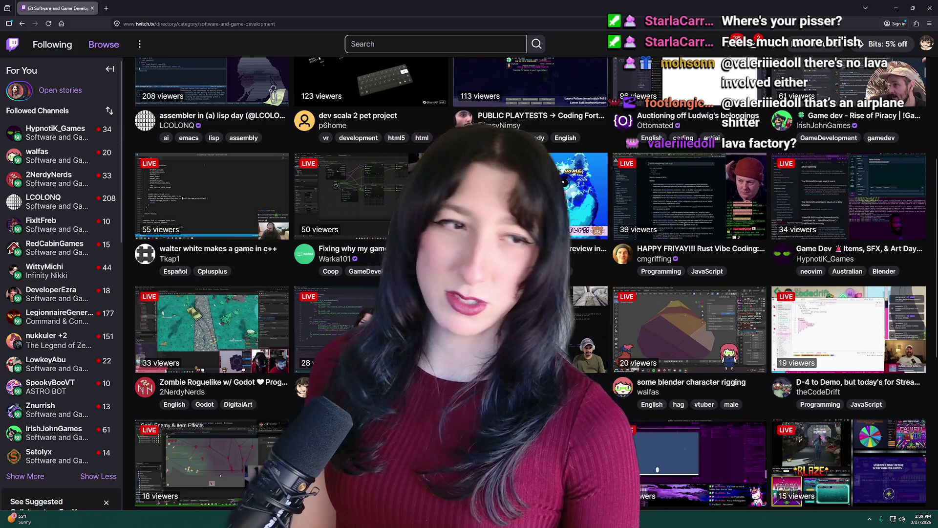
scroll(689, 331, up, 2)
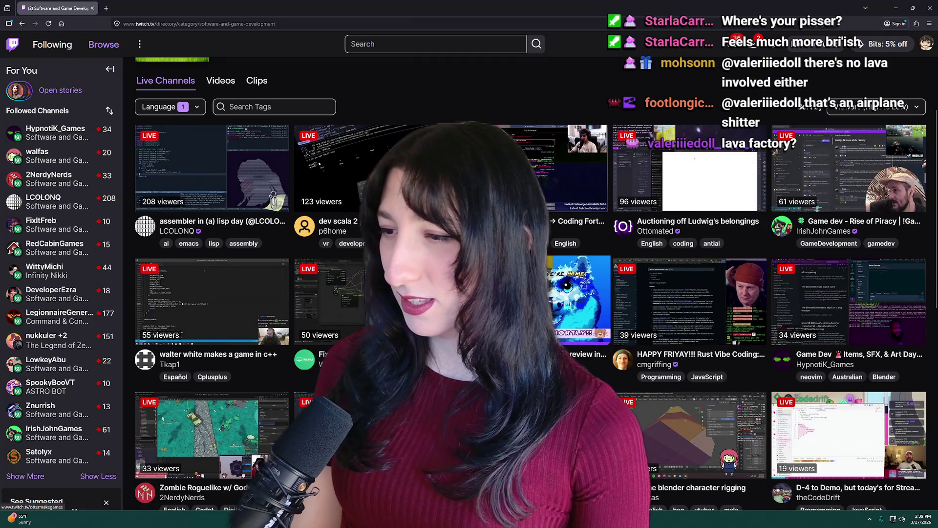
scroll(530, 274, down, 3)
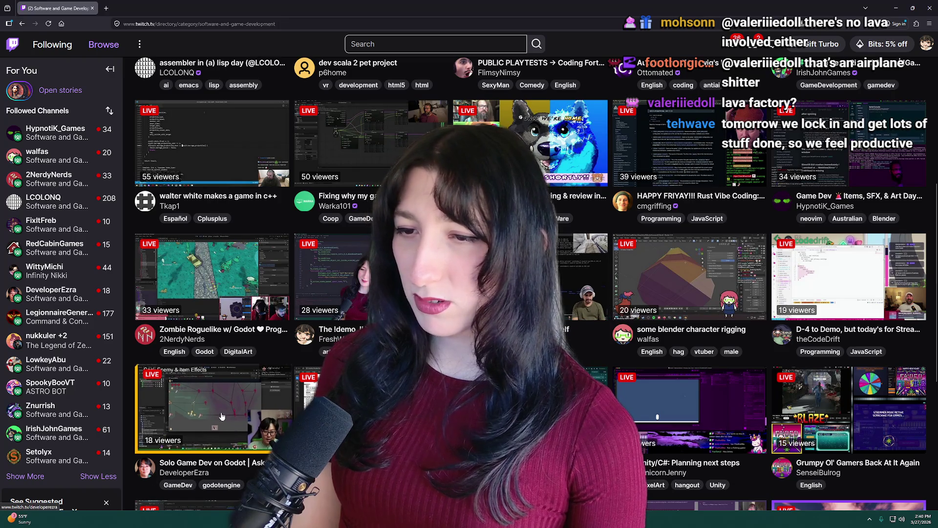
scroll(580, 247, up, 2)
scroll(580, 247, up, 2)
scroll(581, 247, down, 2)
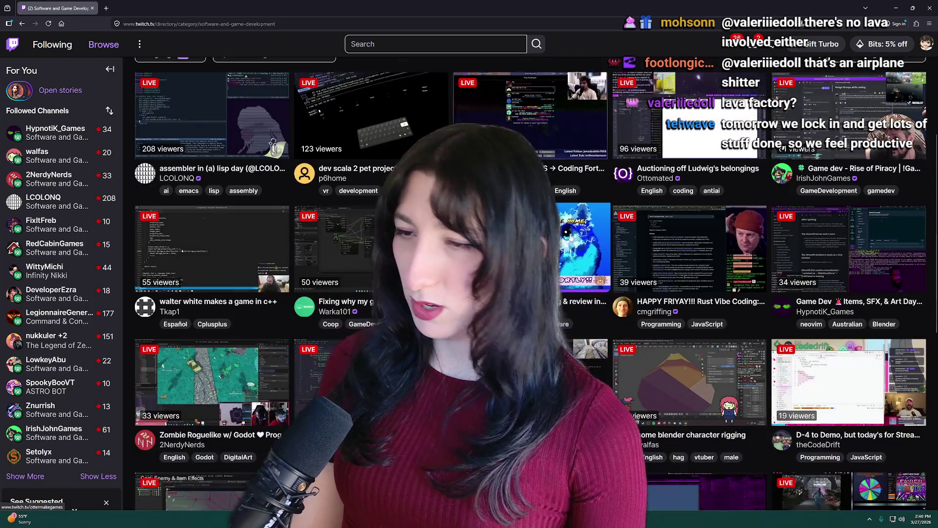
scroll(571, 230, down, 1)
scroll(562, 211, up, 3)
scroll(562, 210, down, 3)
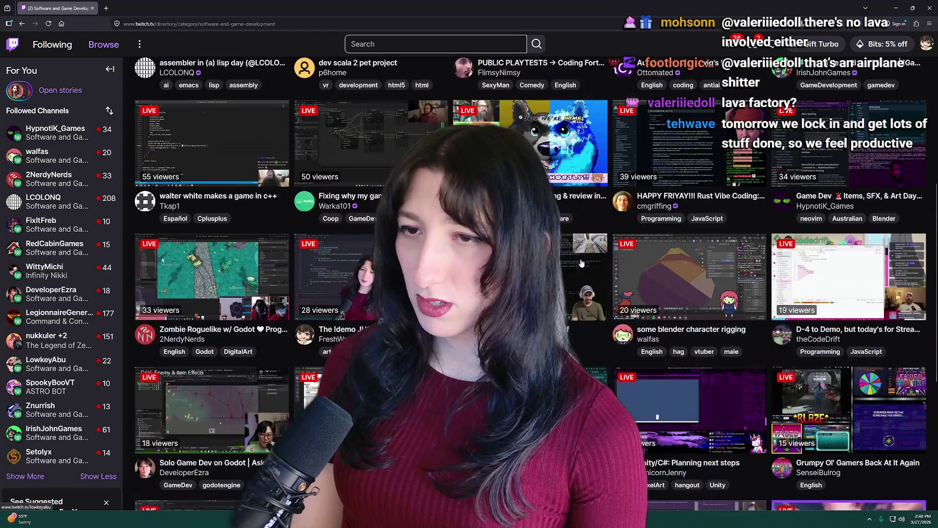
scroll(552, 98, up, 1)
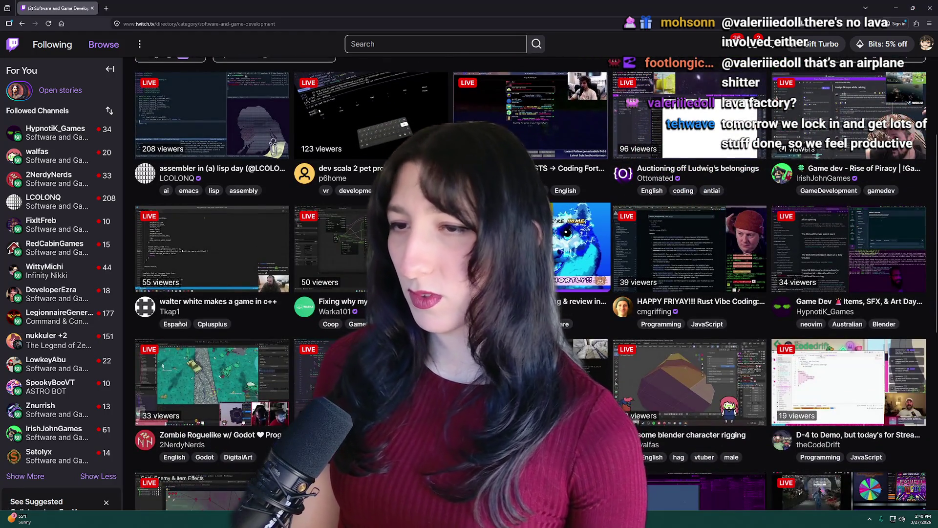